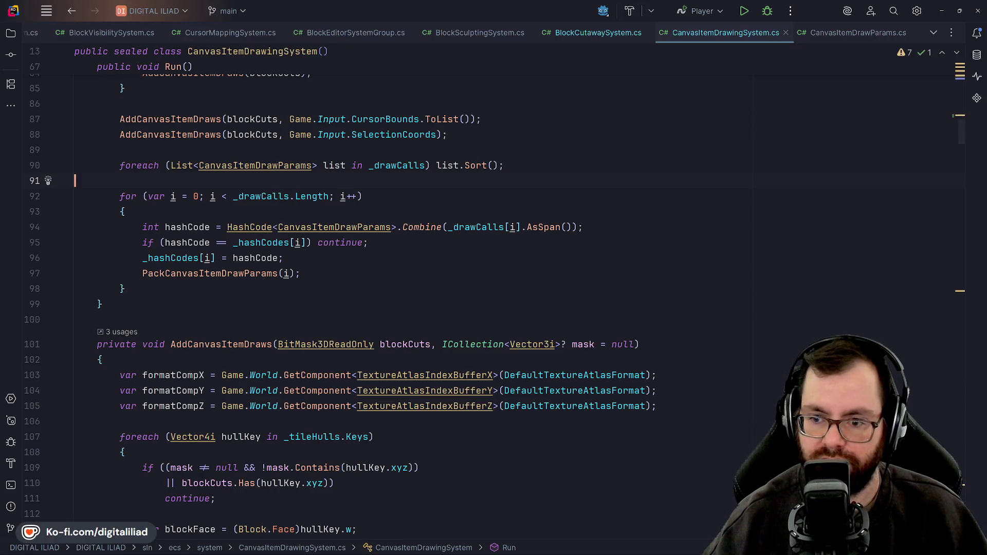
- Inspect the unchanged-hash continue check on line 95 and the draw-call loop in Run()
left_click(368, 242)
left_click(301, 273)
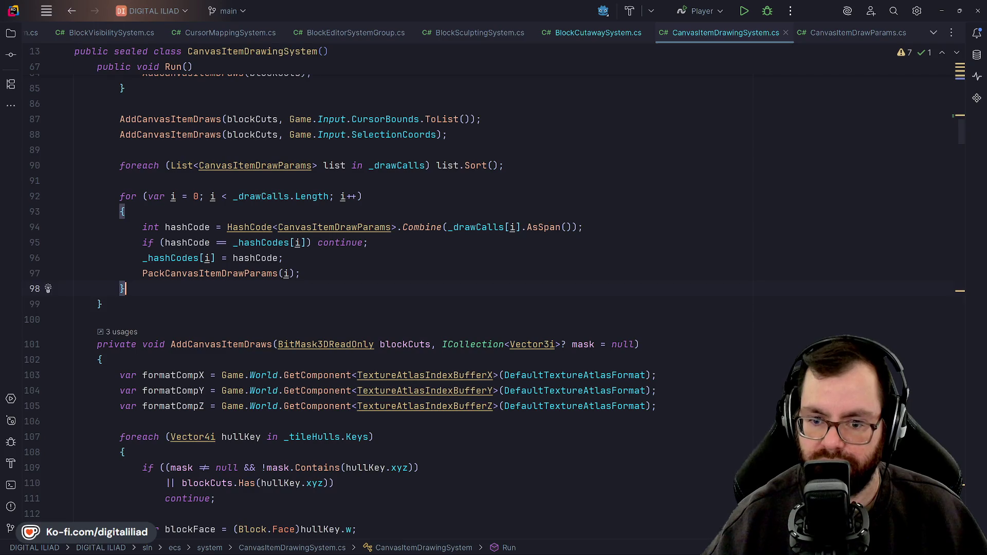
left_click(301, 273)
left_click(364, 243)
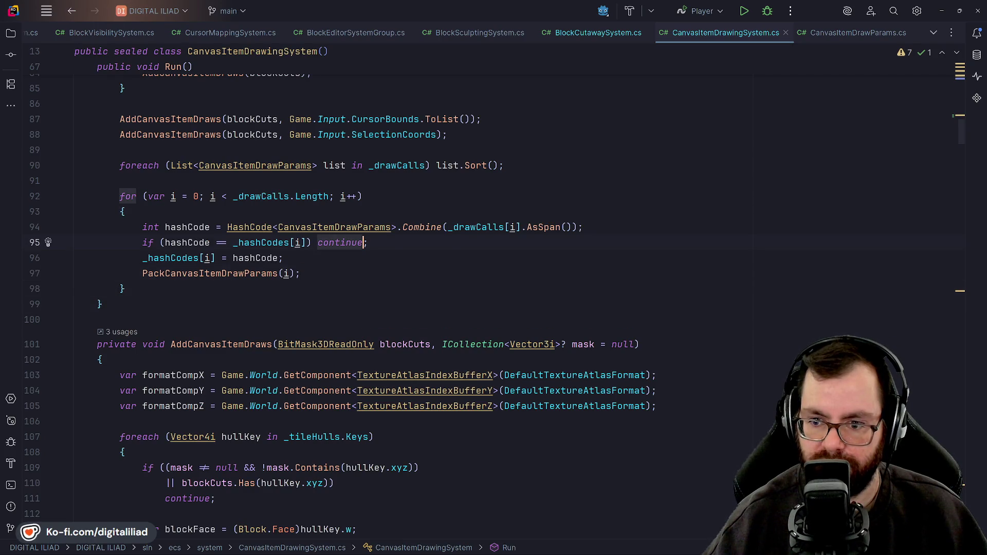
key("Up")
key("Up")
key("Up")
key("Down")
key("Down")
key("Down")
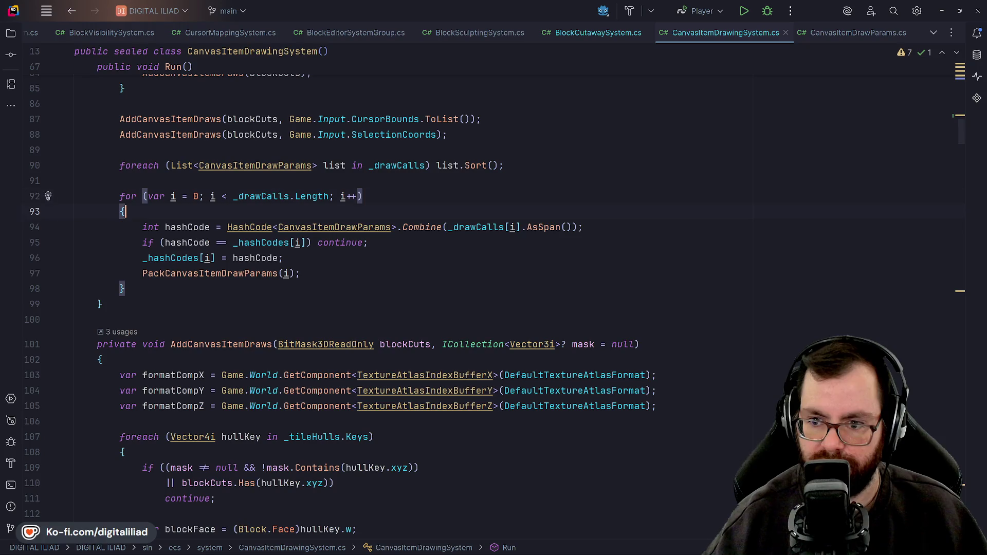
key("Up")
key("Up")
key("Up")
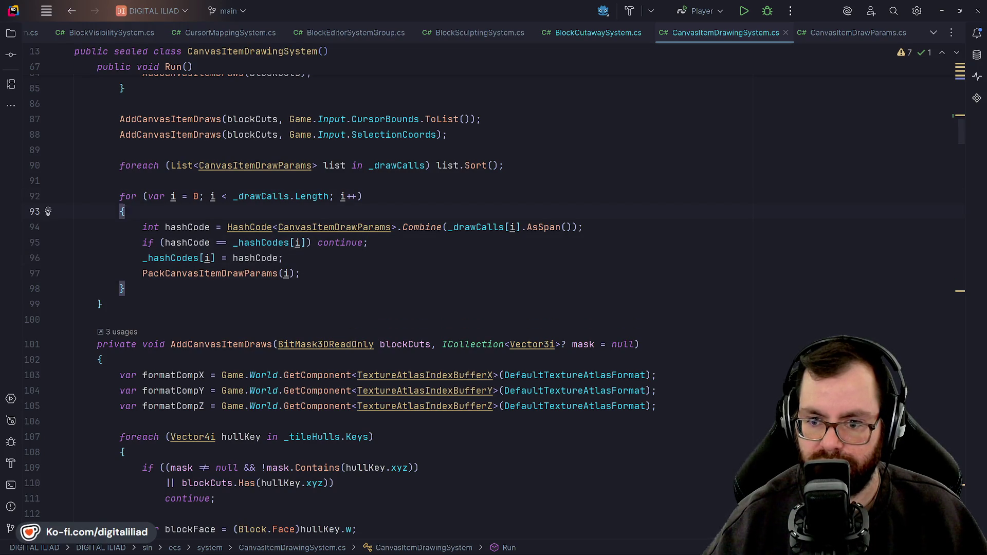
scroll(493, 293, "down", 5)
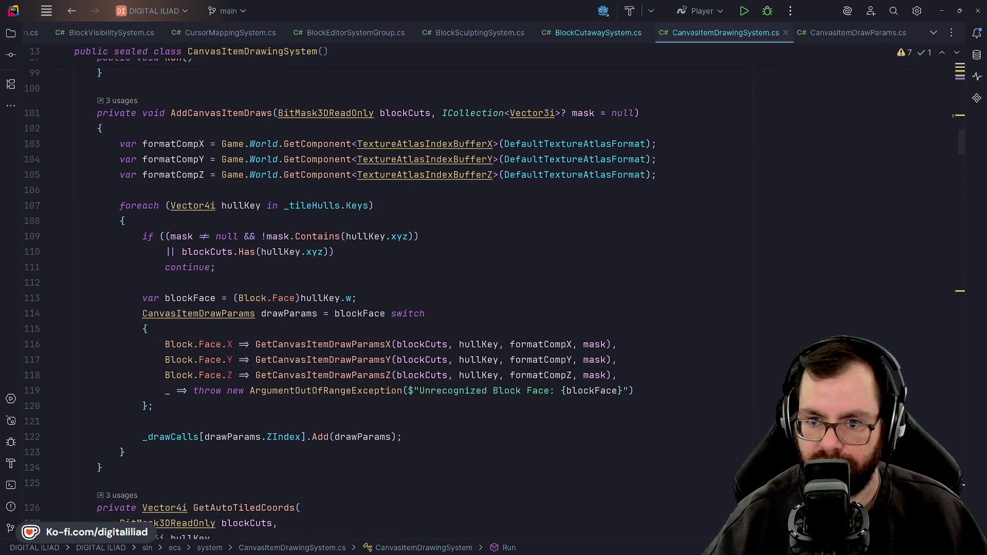
scroll(493, 293, "up", 20)
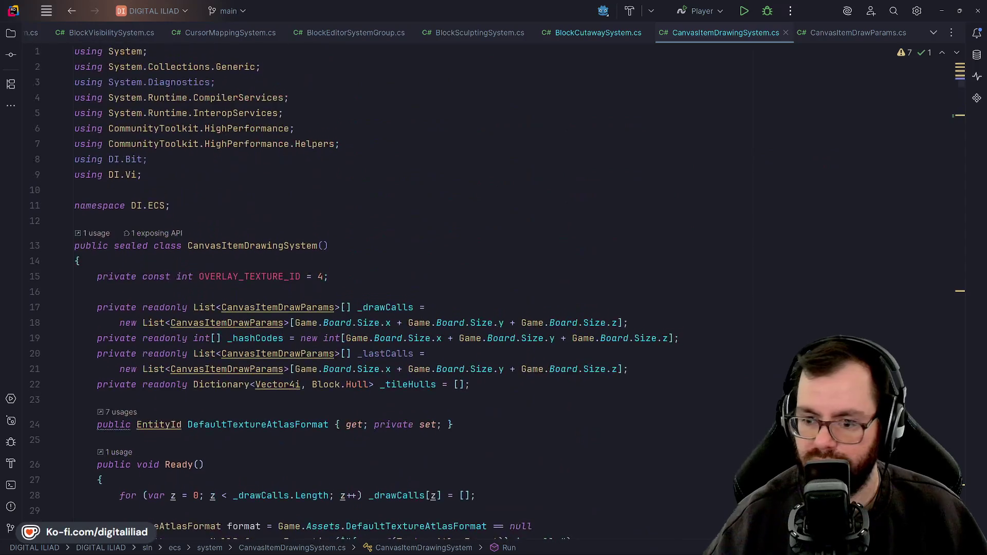
scroll(493, 293, "down", 13)
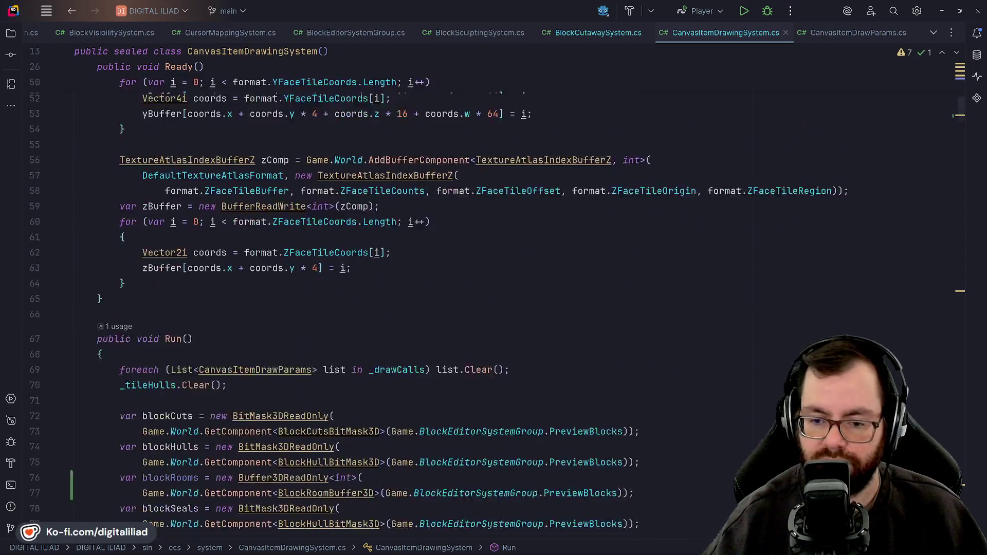
scroll(494, 294, "down", 7)
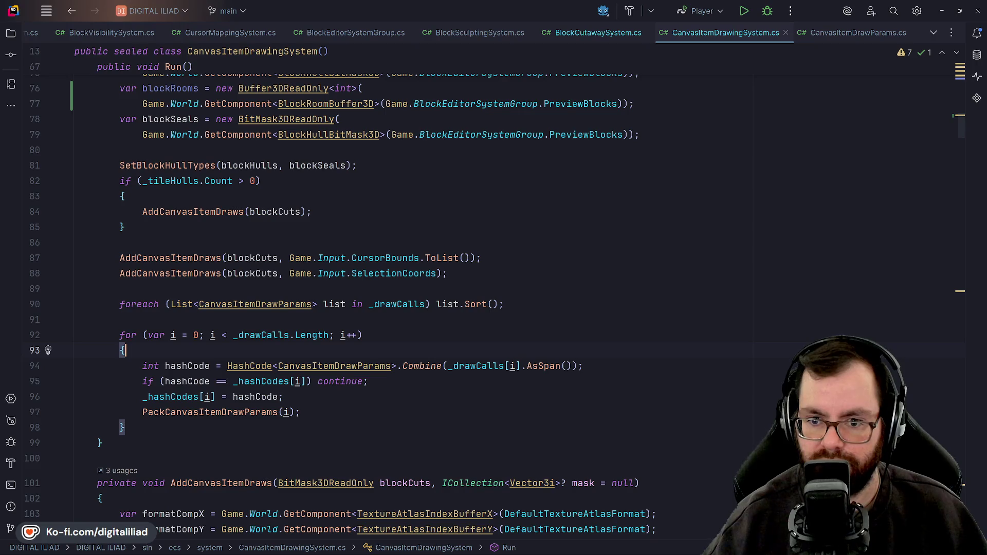
- Review the hull check's AddCanvasItemDraws call, the PackCanvasItemDrawParams call and the hash assignment
left_click(160, 212)
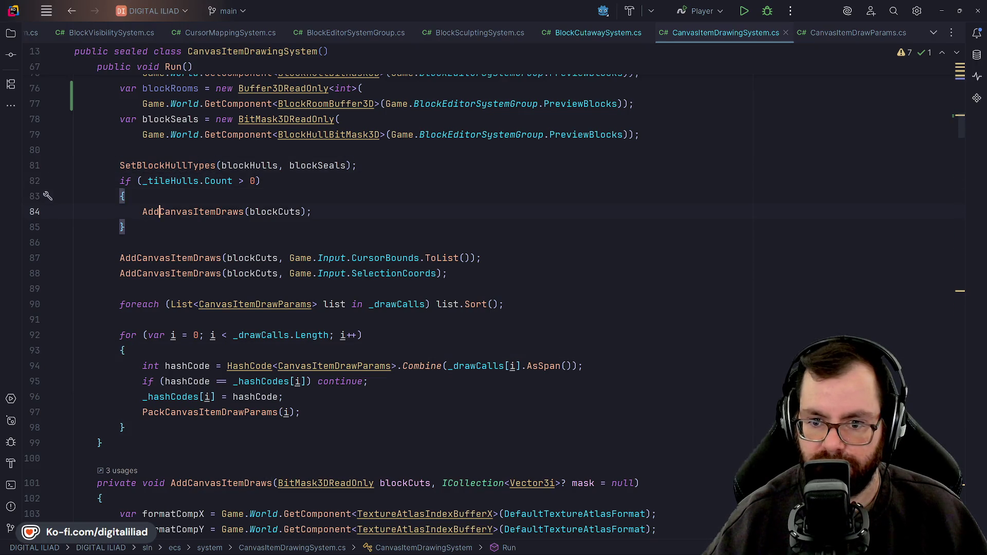
left_click(125, 227)
left_click(125, 227)
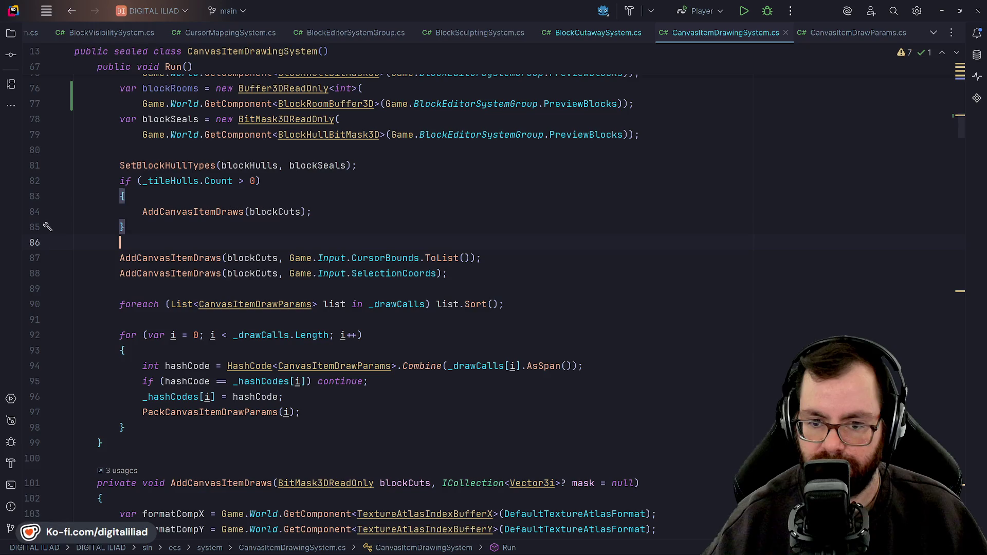
scroll(494, 293, "down", 3)
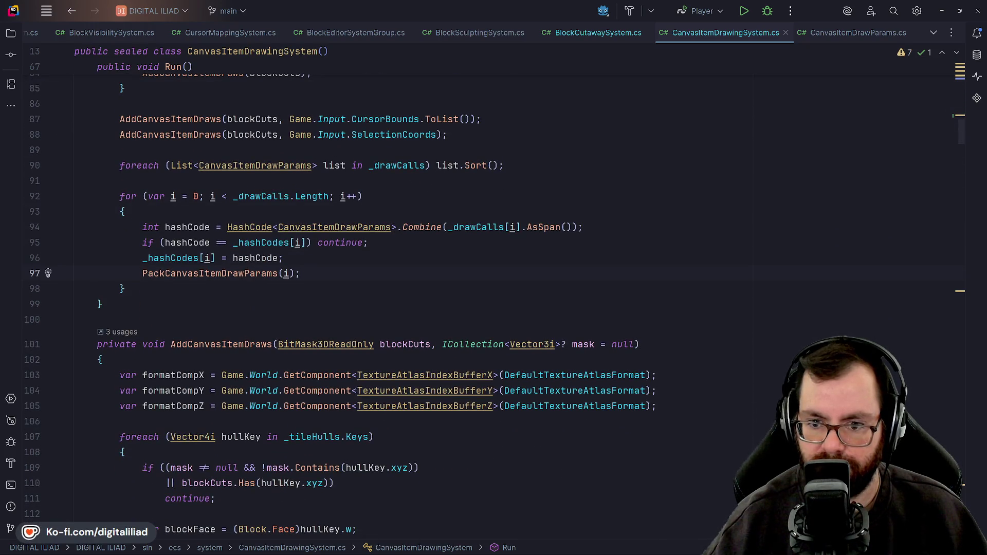
left_click(302, 274)
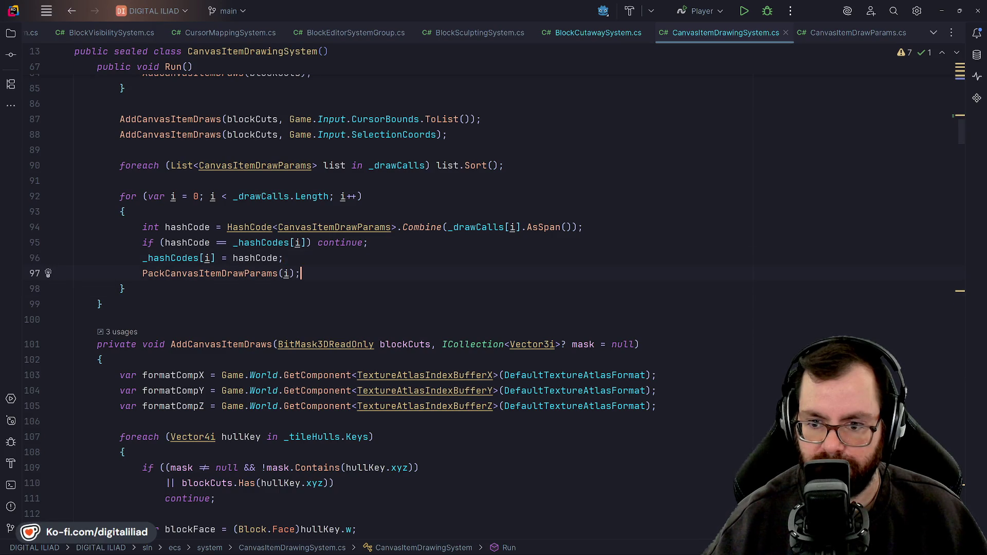
left_click(285, 258)
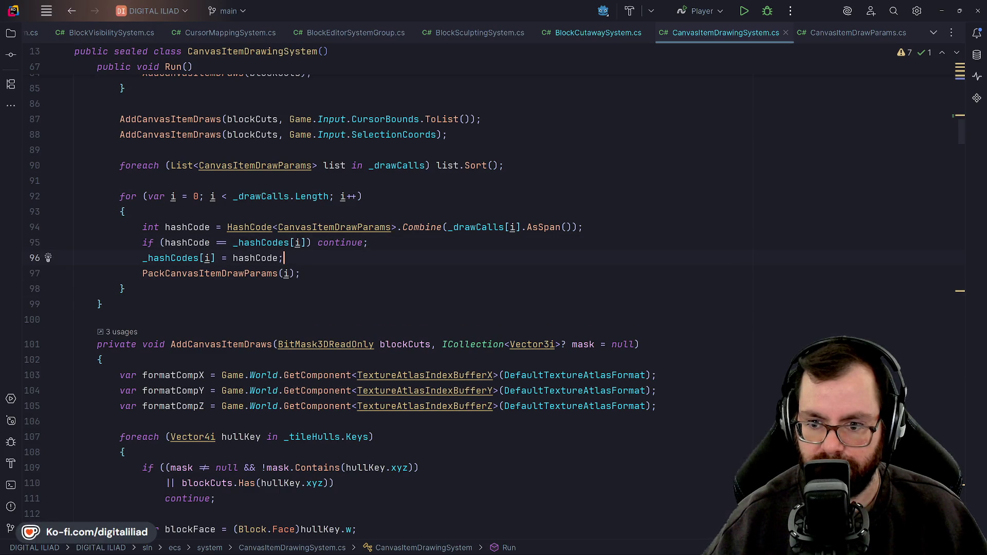
left_click(125, 289)
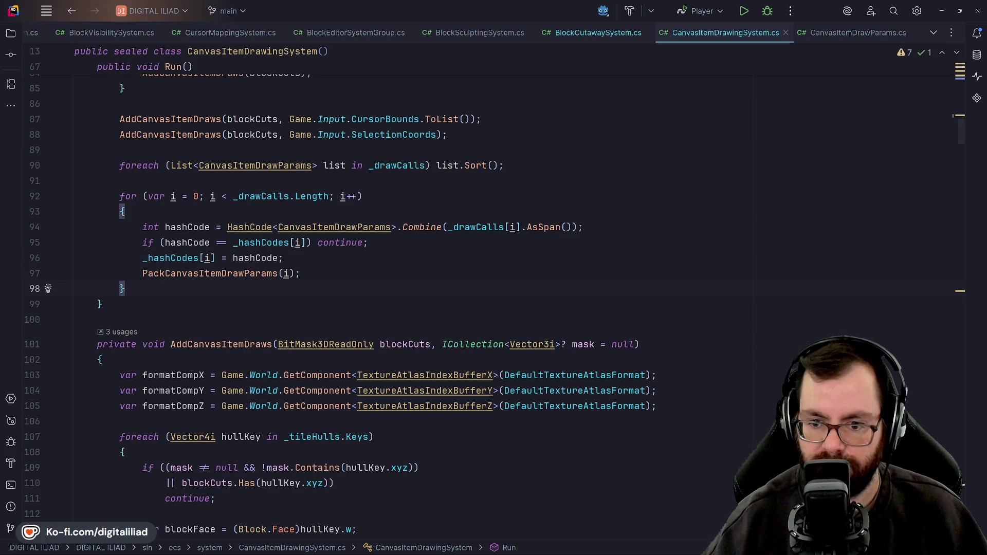
scroll(334, 305, "down", 3)
- Read AddCanvasItemDraws' tile-hull foreach, then bring up BlockCutawaySystem.cs
left_click(101, 222)
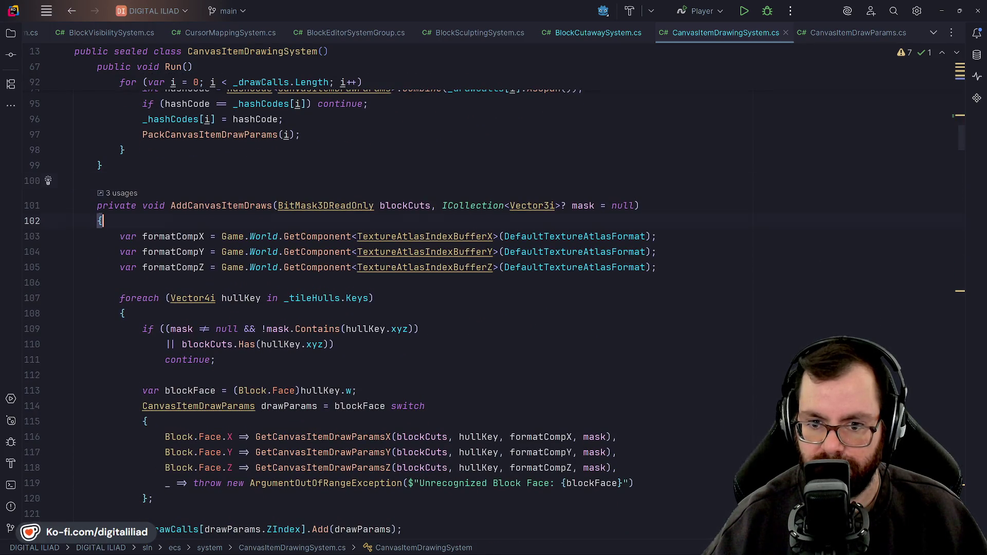
key("Down")
key("Down")
key("Down")
key("End")
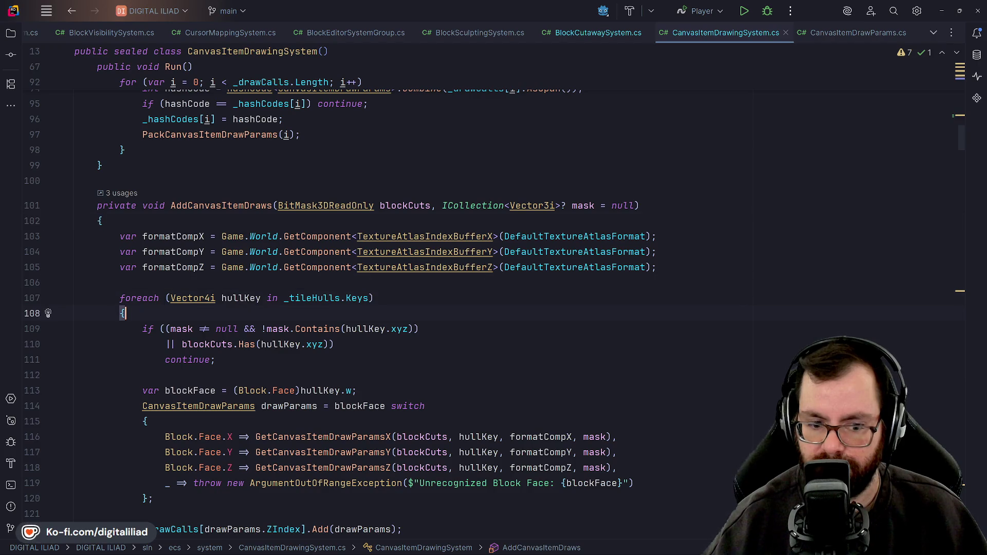
scroll(335, 312, "down", 2)
left_click(143, 283)
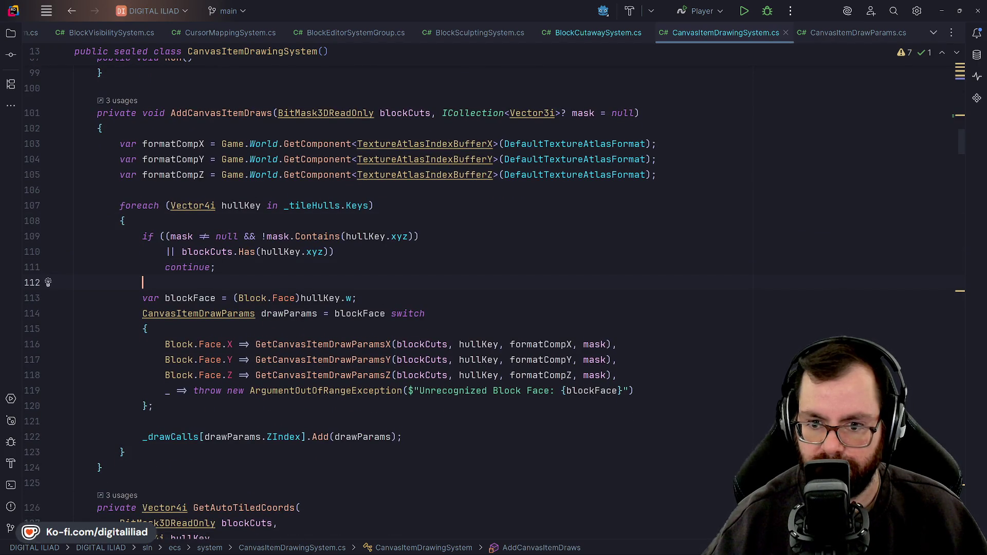
scroll(492, 74, "down", 1)
scroll(492, 73, "up", 4)
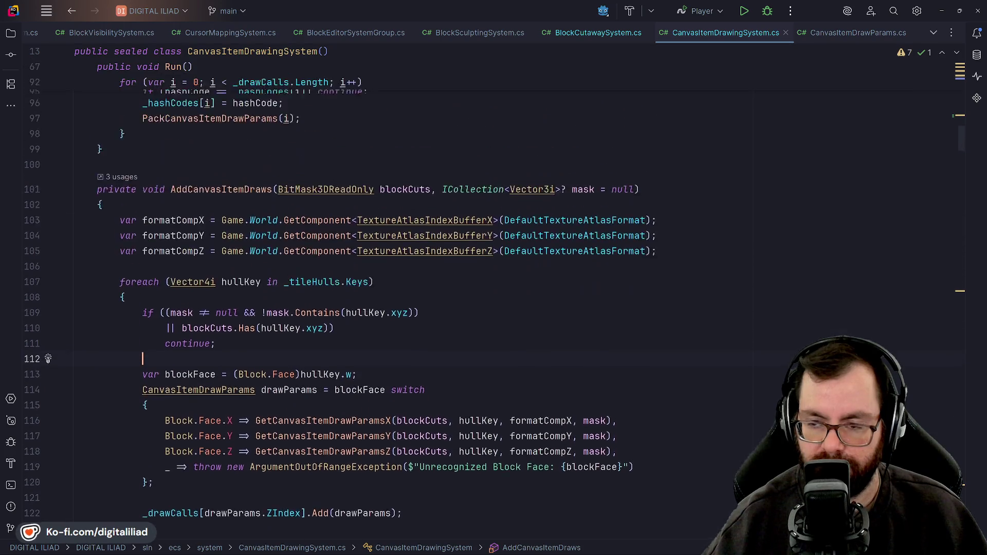
left_click(497, 37)
left_click(568, 35)
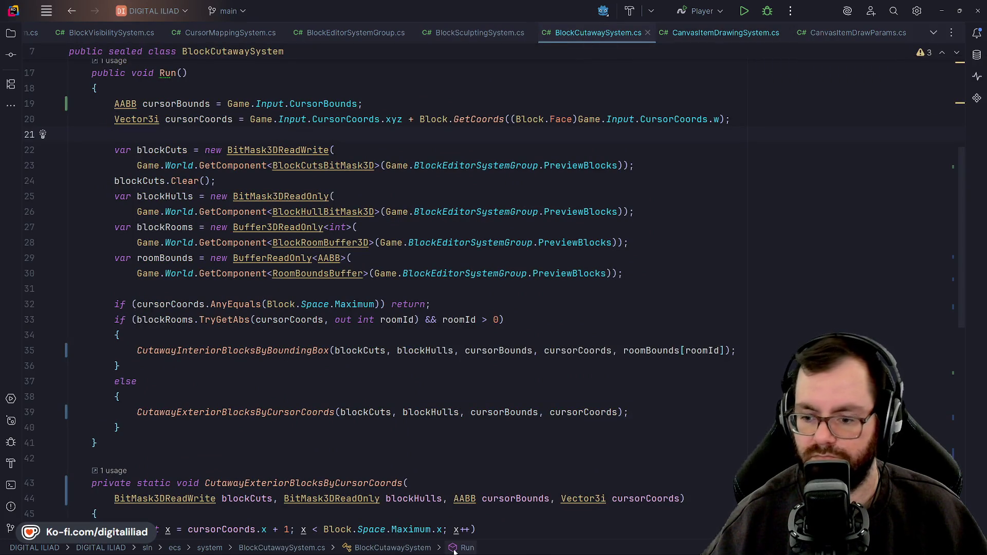
- Switch from Rider to Godot to view tile_z_layer.gd's _draw code
mouse_move(501, 551)
left_click(629, 547)
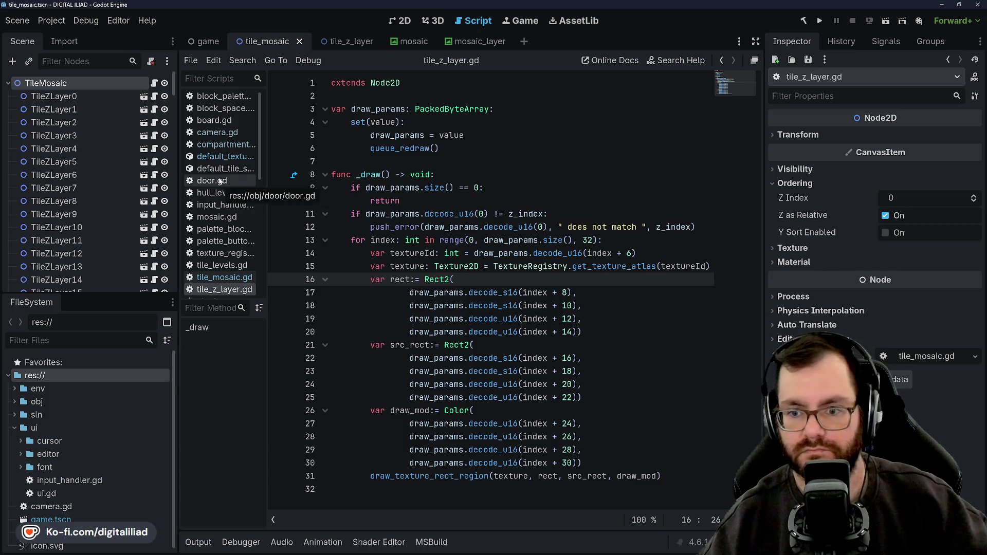
- Open compartments.gd and look at its _ready function
left_click(216, 146)
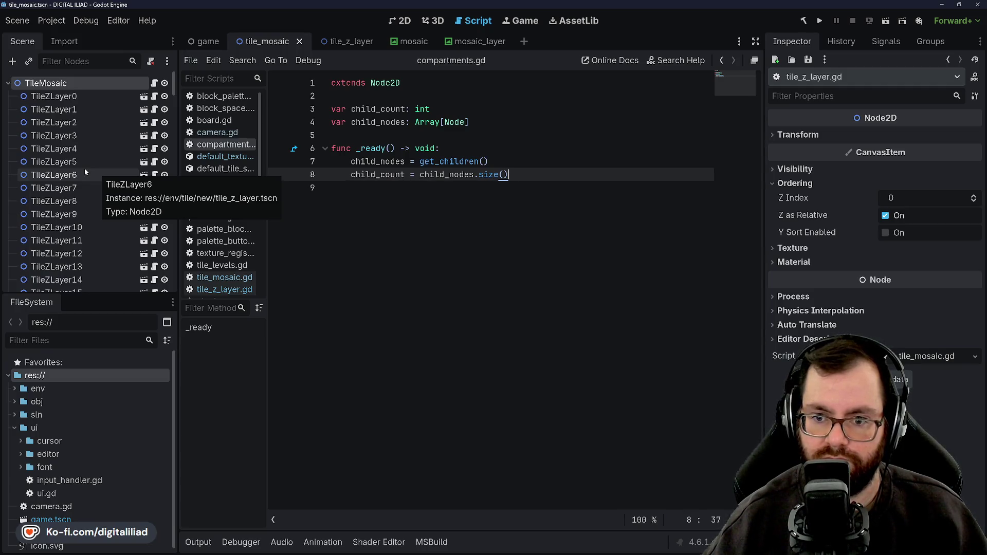
mouse_move(542, 548)
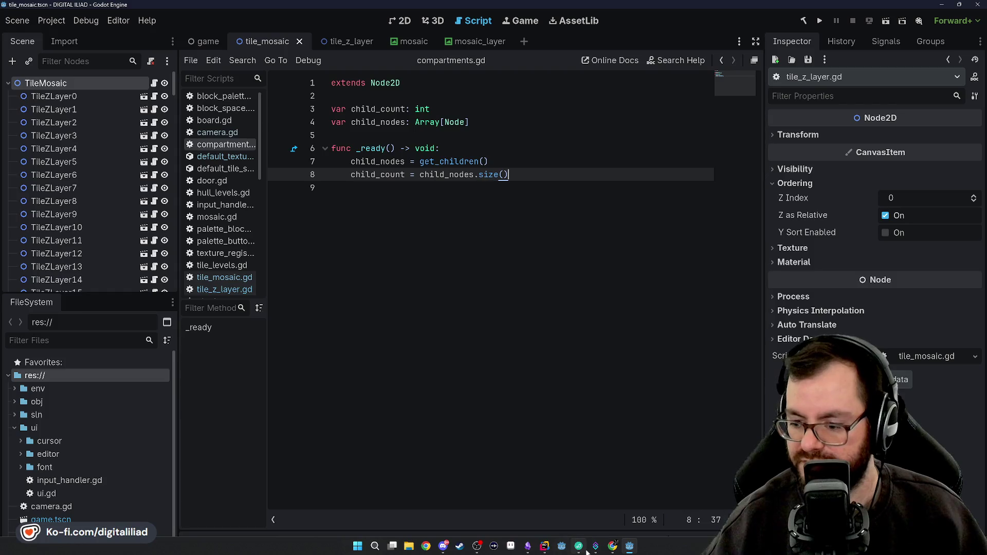
key("Up")
key("Up")
key("Up")
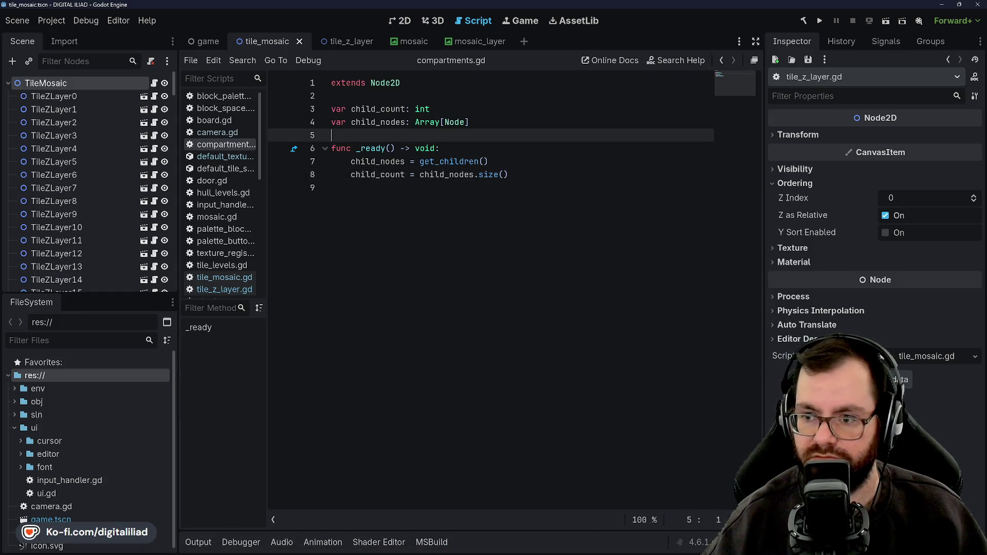
- Run and stop the project, then return to Rider
left_click(820, 21)
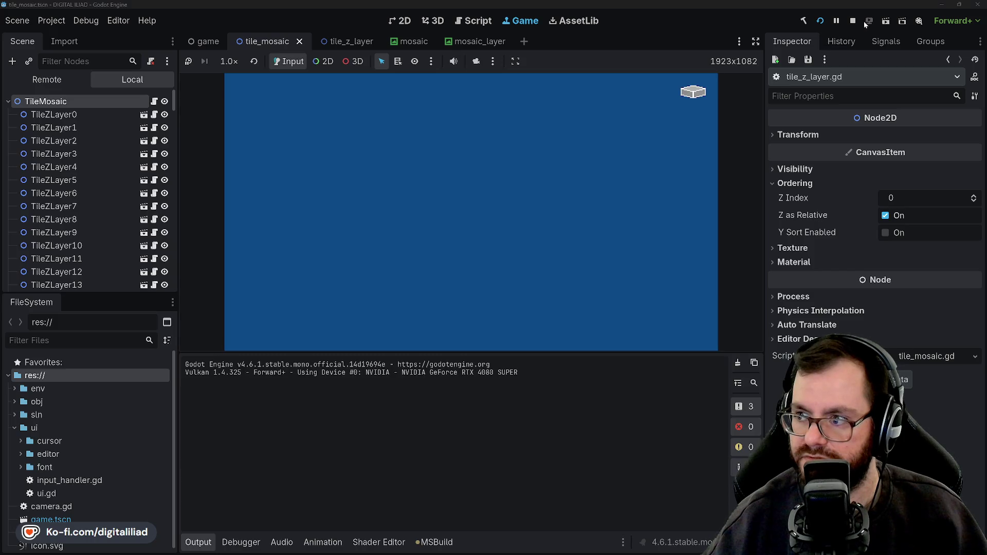
left_click(854, 21)
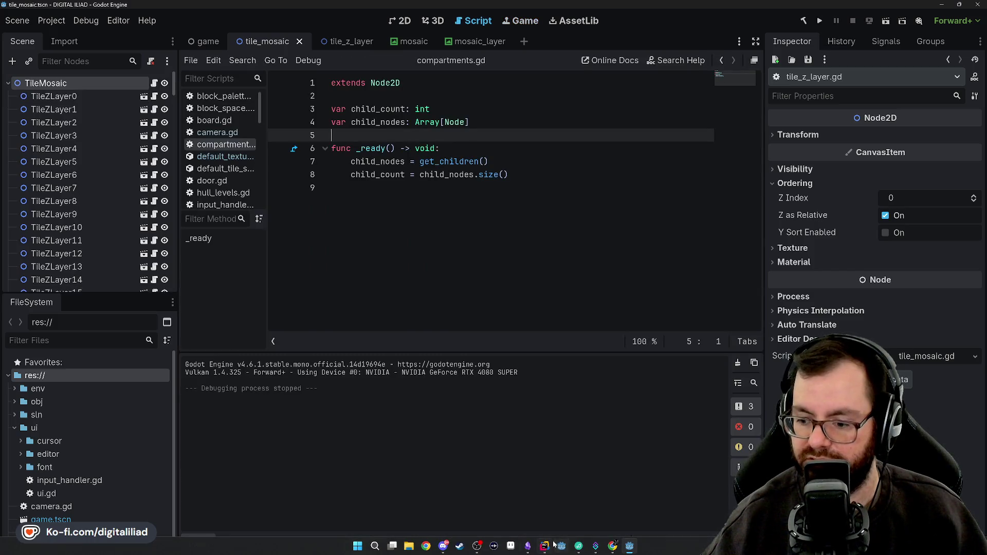
left_click(546, 546)
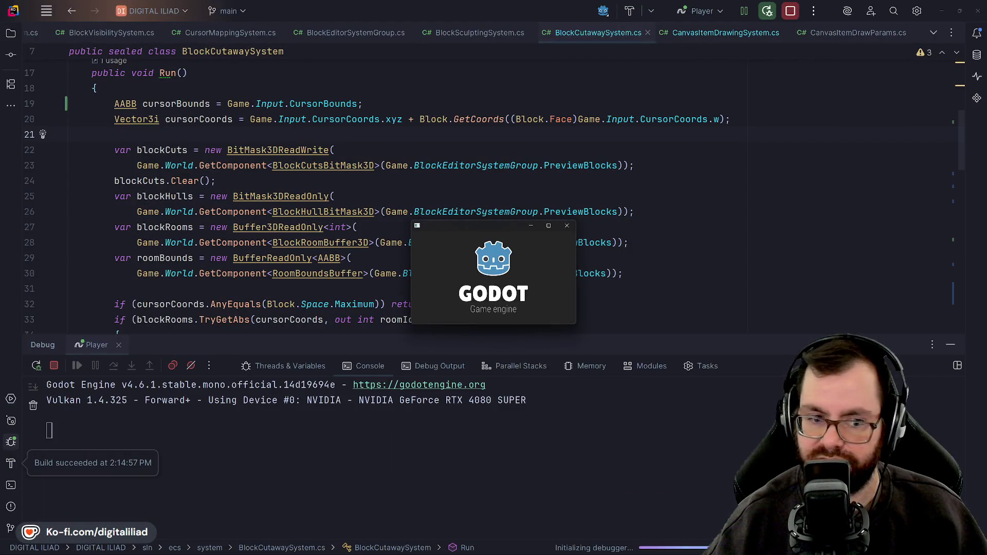
- Maximize the debug window, lay a grey slab and corner block, and stretch a large box over it
left_click(547, 228)
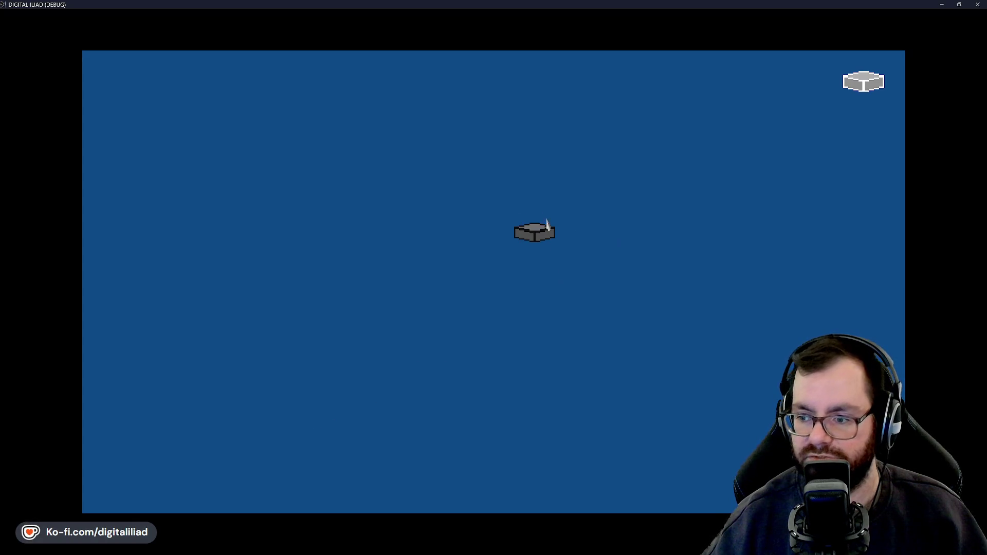
mouse_move(579, 287)
left_mouse_down()
mouse_move(517, 194)
mouse_move(549, 195)
mouse_move(560, 177)
mouse_move(579, 187)
mouse_move(600, 177)
left_mouse_up()
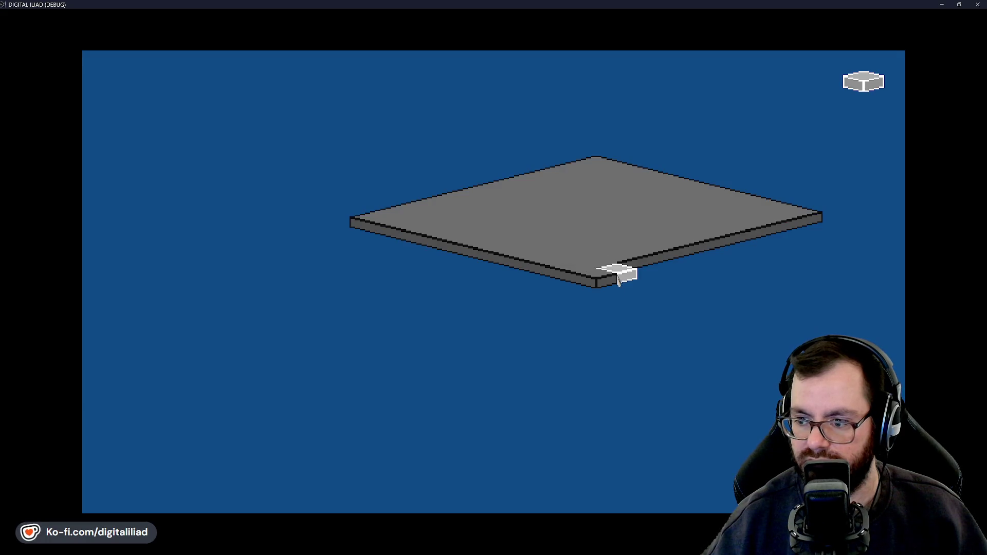
left_click(617, 281)
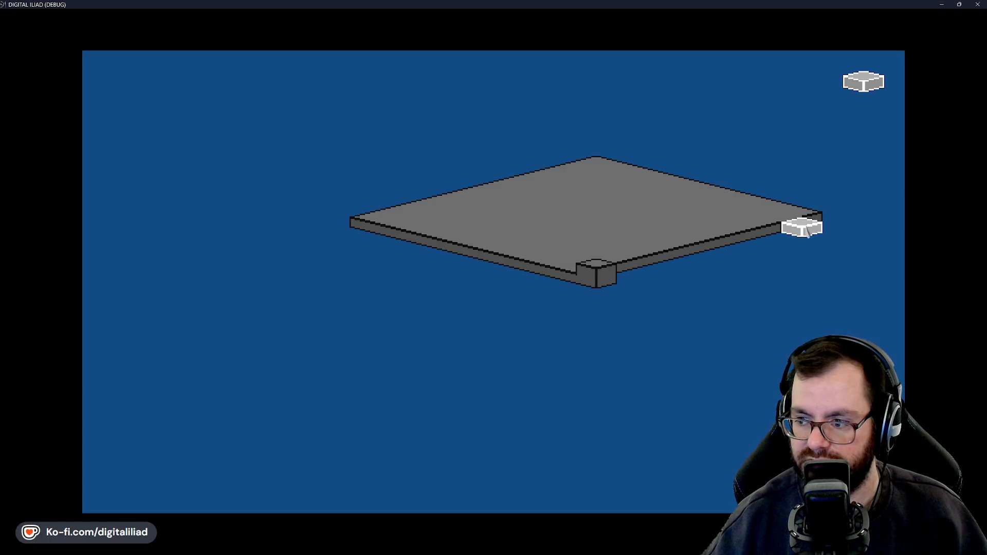
left_click_drag(817, 226, 622, 277)
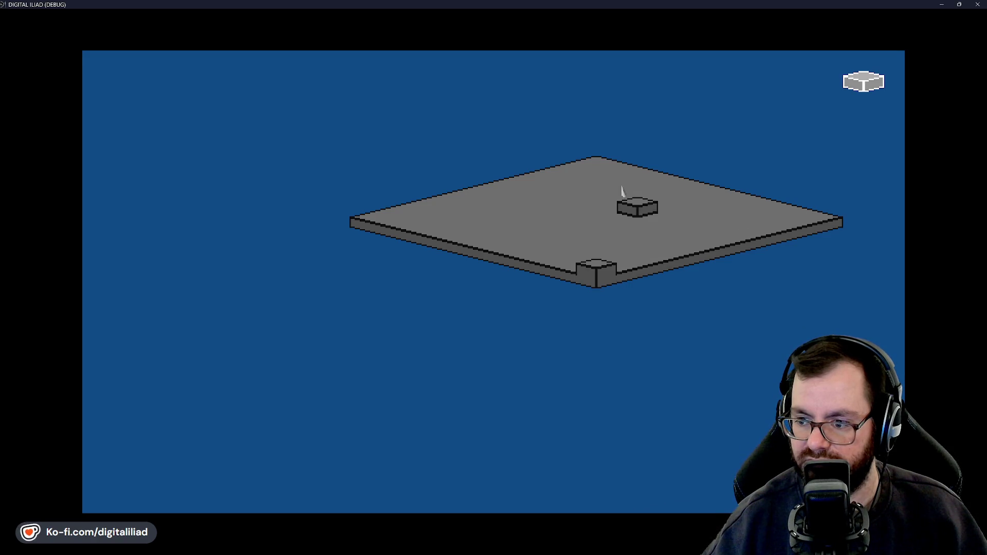
left_click_drag(597, 167, 590, 248)
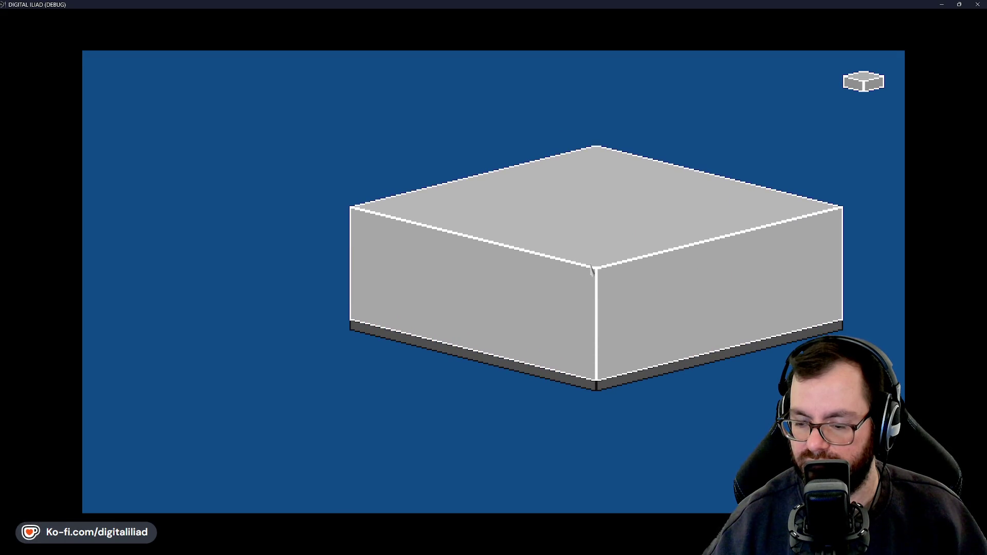
- Commit the box, hollow it, drag out dividing and outer walls, then roof the four rooms
left_click(591, 270)
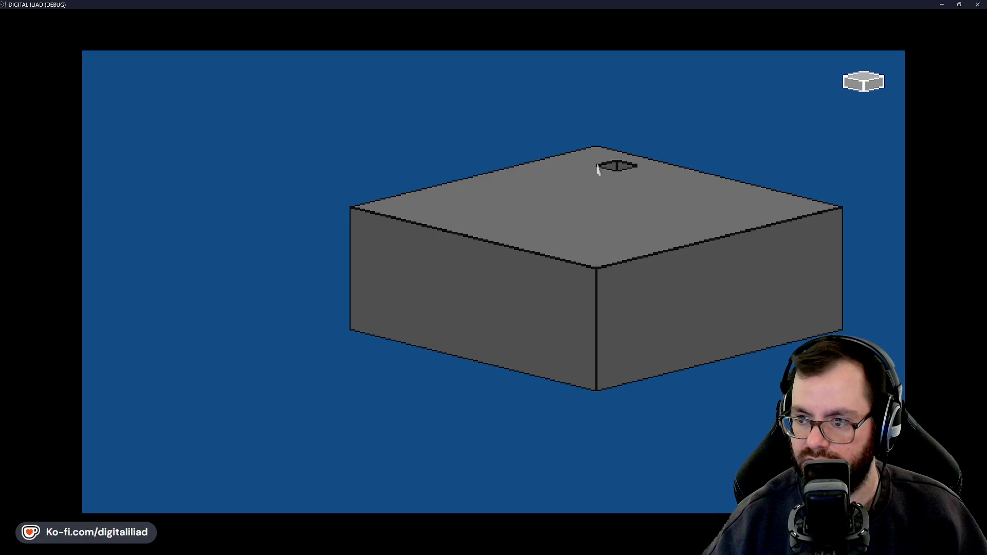
mouse_move(595, 164)
left_mouse_down()
mouse_move(581, 321)
mouse_move(595, 379)
left_mouse_up()
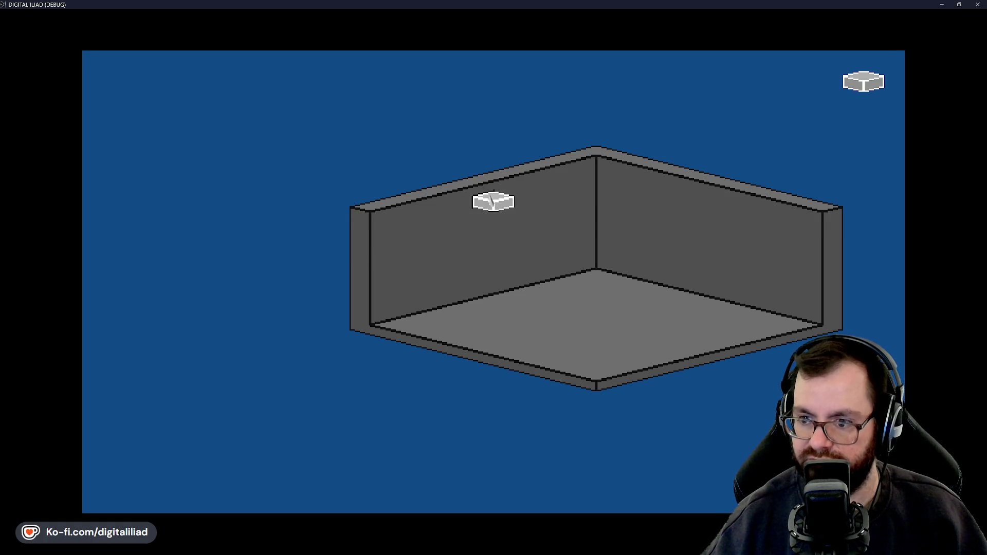
mouse_move(486, 198)
left_mouse_down()
mouse_move(535, 309)
mouse_move(645, 352)
mouse_move(695, 356)
left_mouse_up()
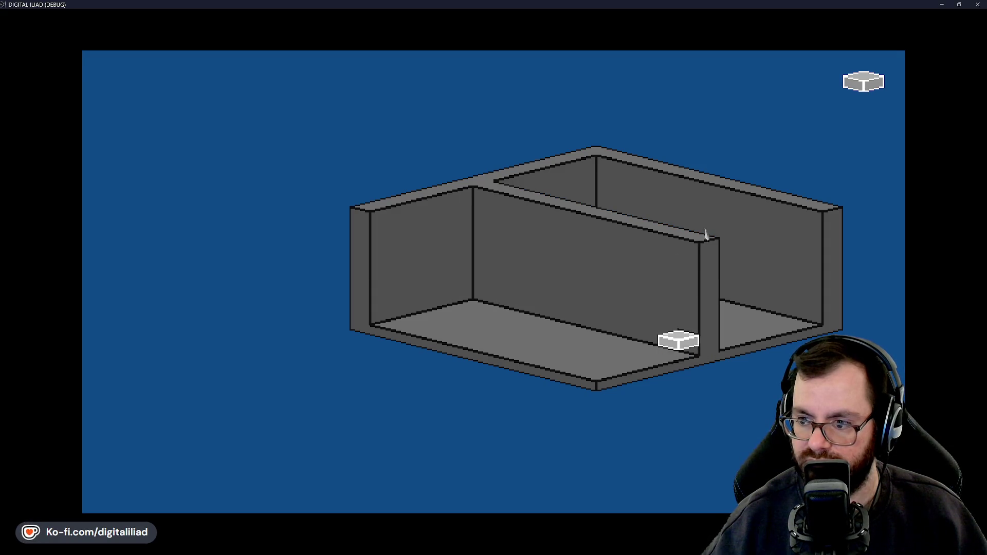
mouse_move(645, 266)
left_mouse_down()
mouse_move(569, 326)
mouse_move(495, 354)
left_mouse_up()
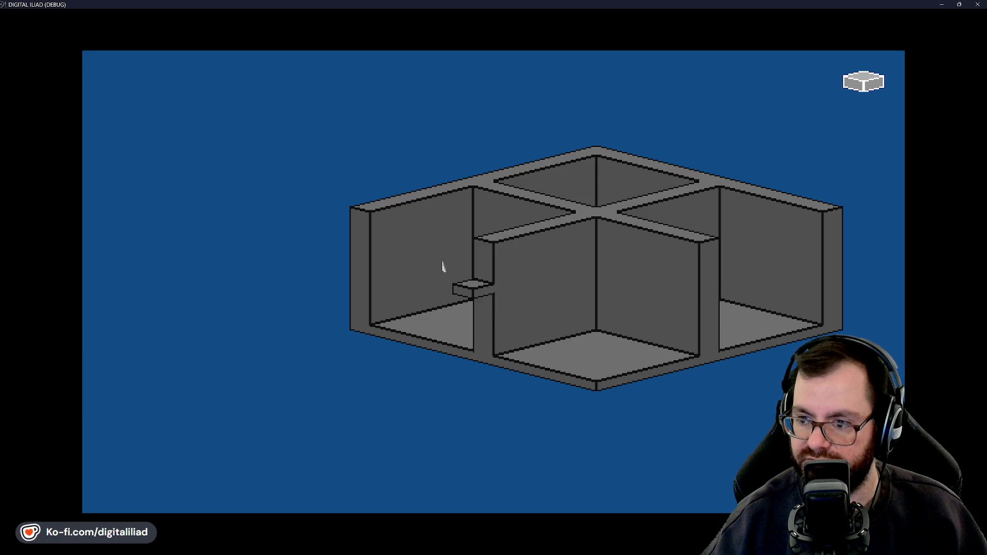
mouse_move(385, 221)
left_mouse_down()
mouse_move(525, 362)
mouse_move(608, 387)
left_mouse_up()
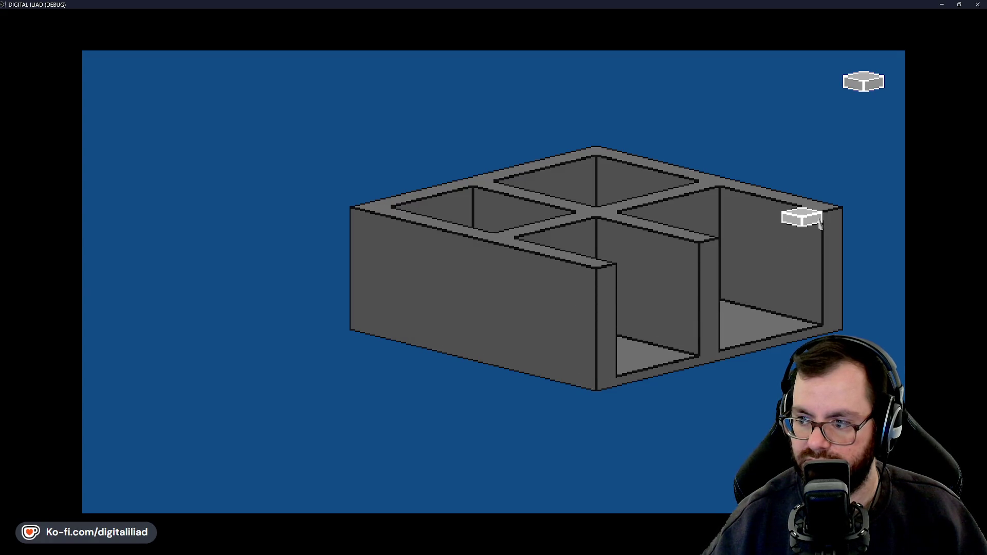
mouse_move(820, 215)
left_mouse_down()
mouse_move(800, 324)
mouse_move(622, 377)
left_mouse_up()
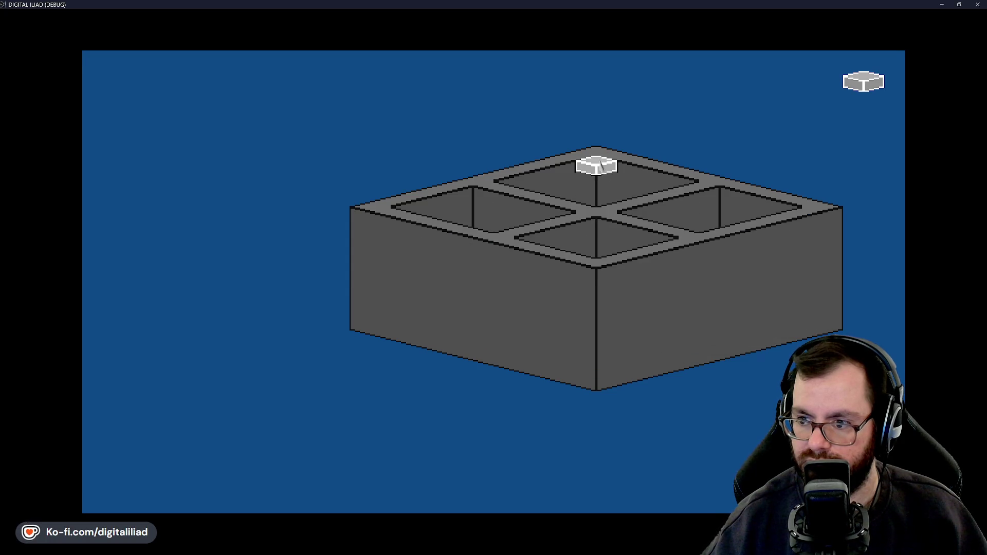
left_click_drag(598, 170, 597, 260)
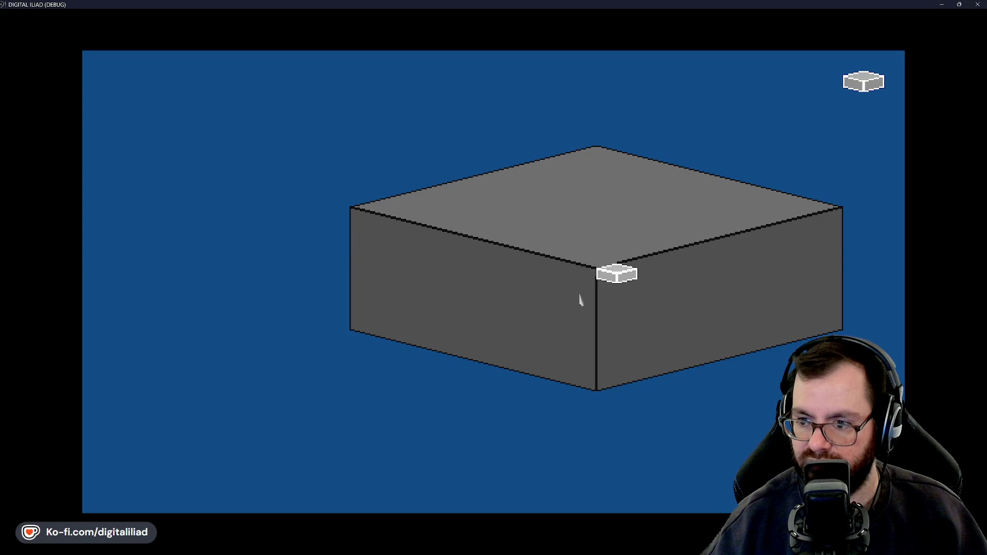
left_click(565, 305)
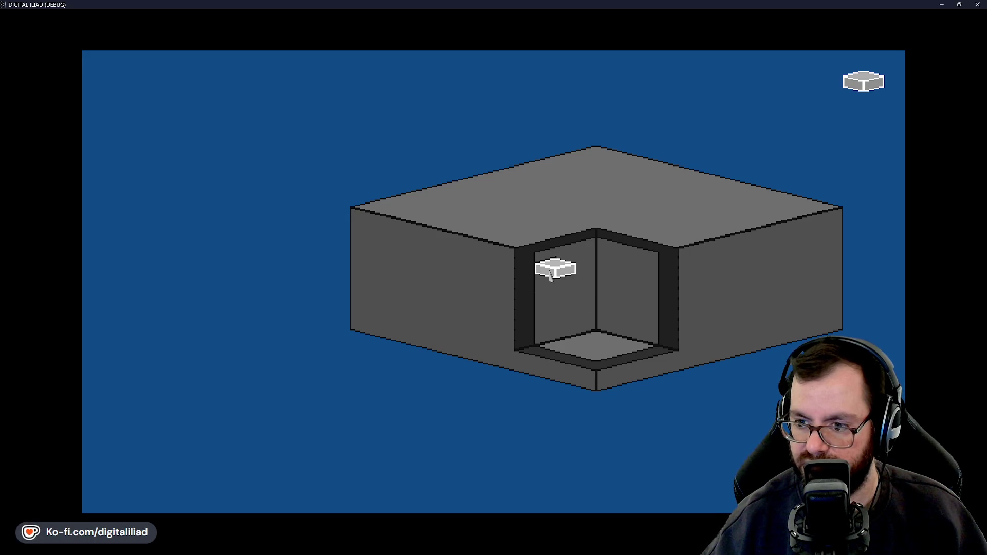
left_click(558, 286)
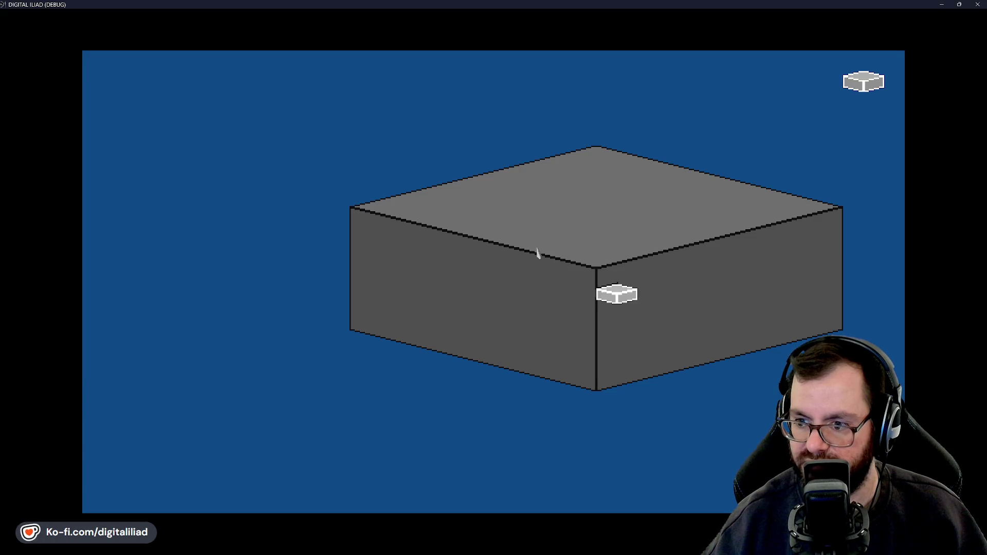
left_click(576, 315)
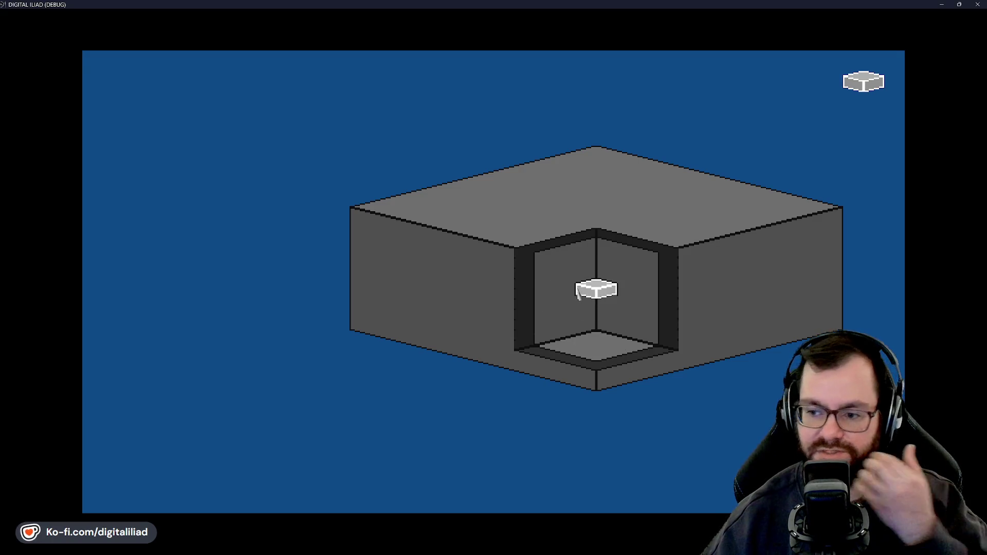
left_click(574, 277)
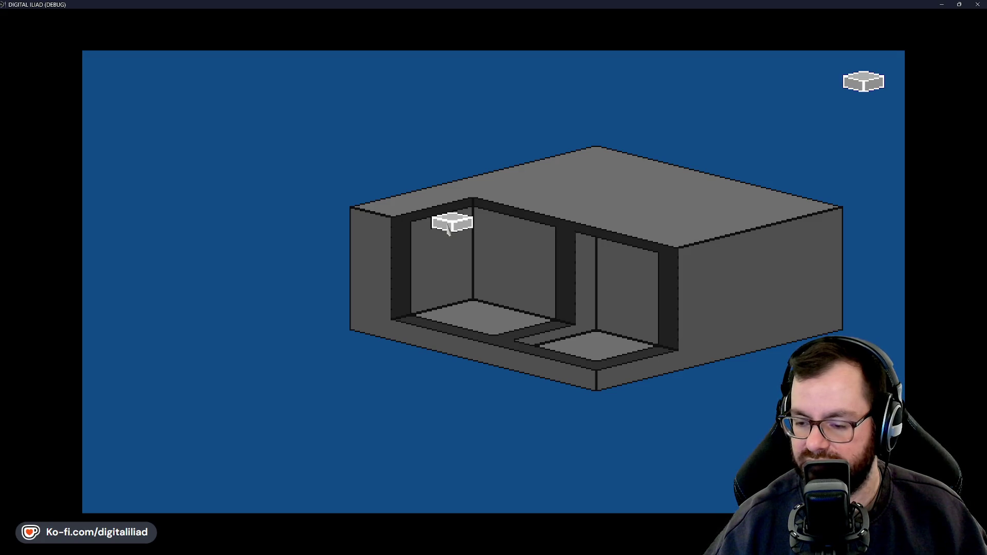
key("ctrl+z")
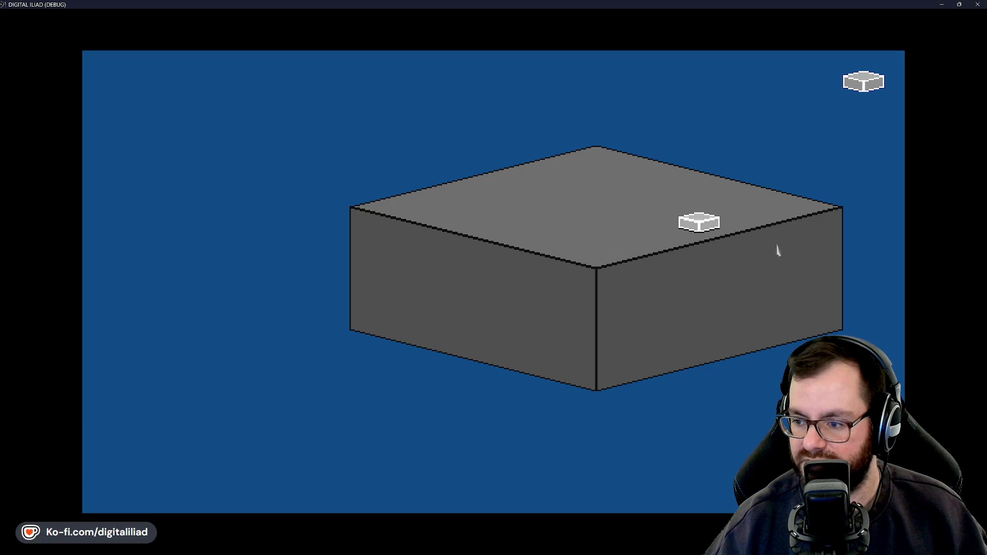
- Raise the placement height and place two tall pillars and a flat block on the box roof
scroll(564, 216, "up", 1)
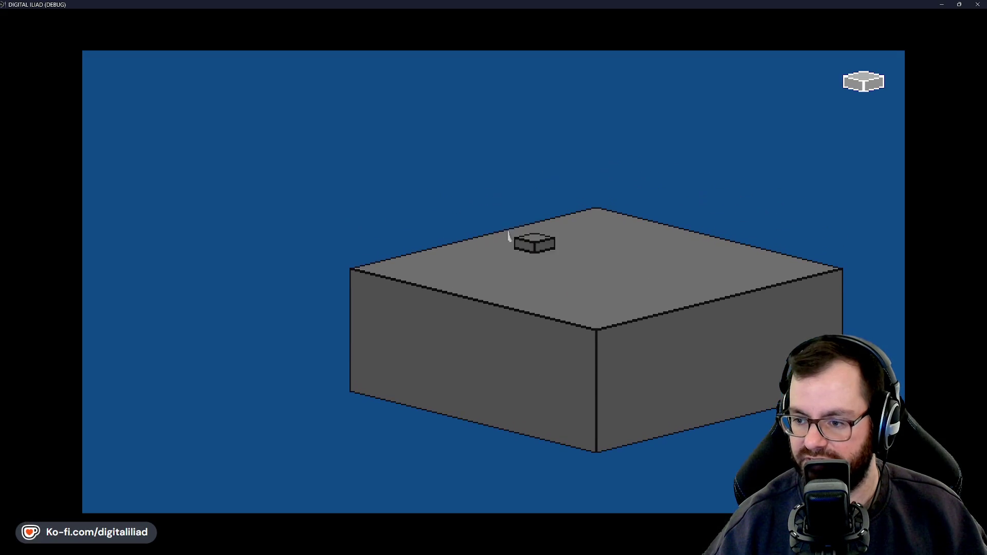
scroll(556, 249, "up", 1)
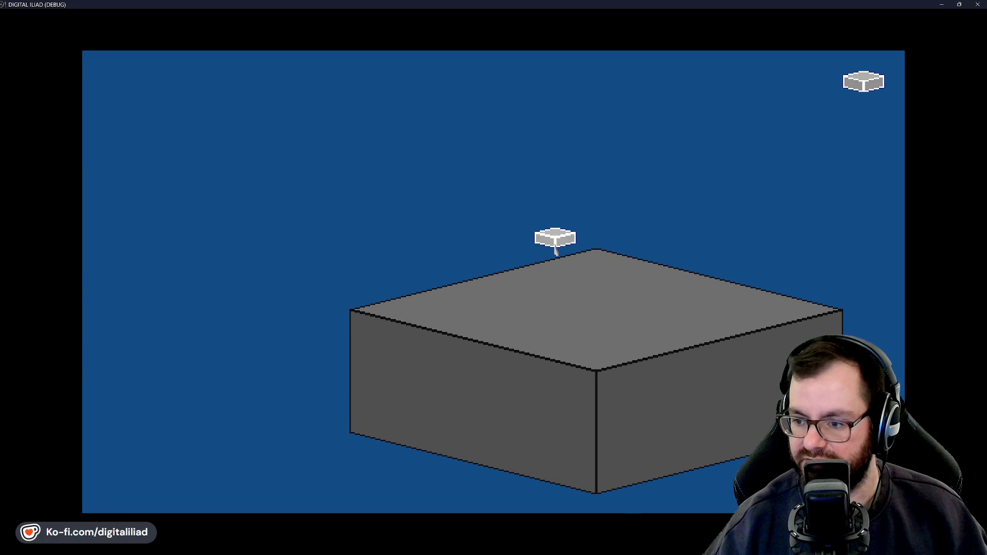
scroll(545, 292, "up", 1)
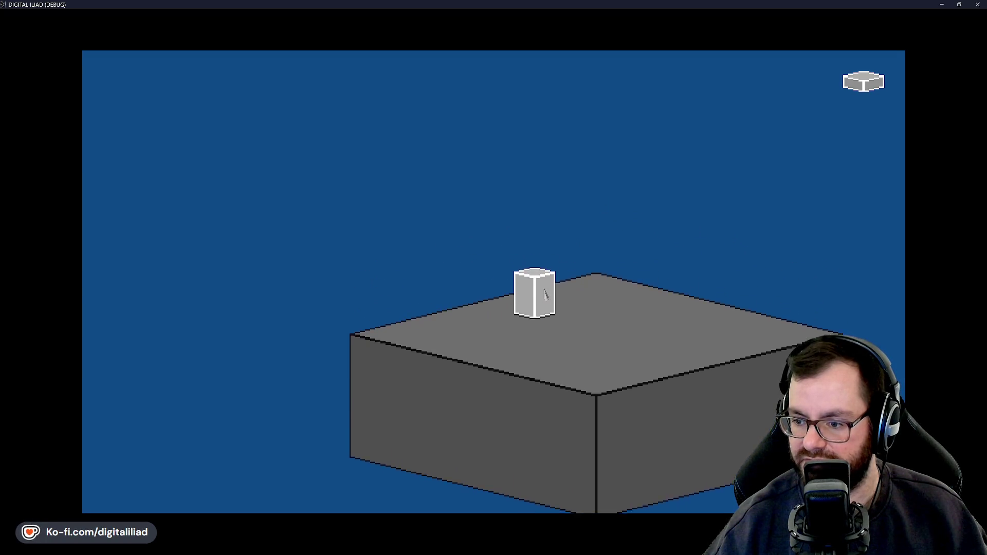
scroll(545, 293, "up", 2)
left_click(545, 293)
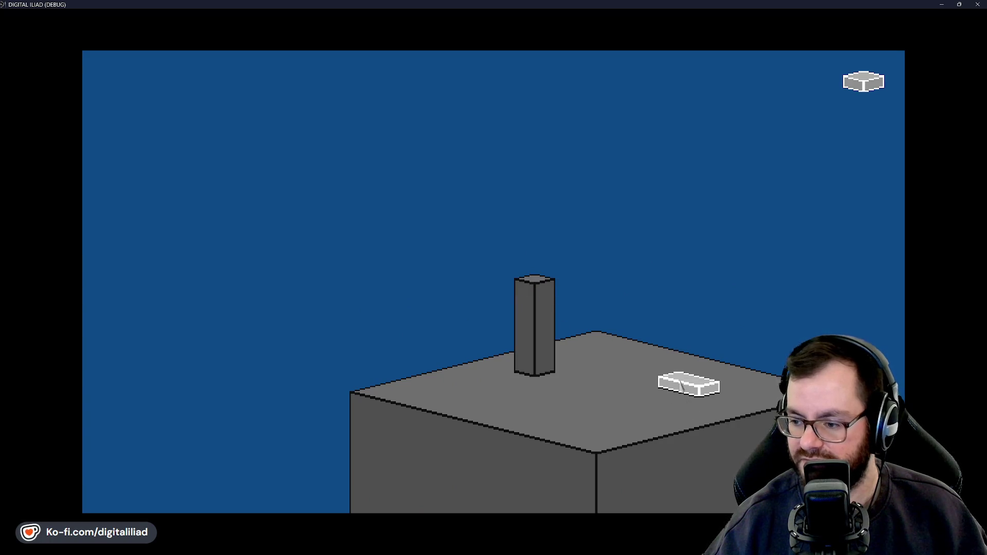
scroll(700, 393, "up", 2)
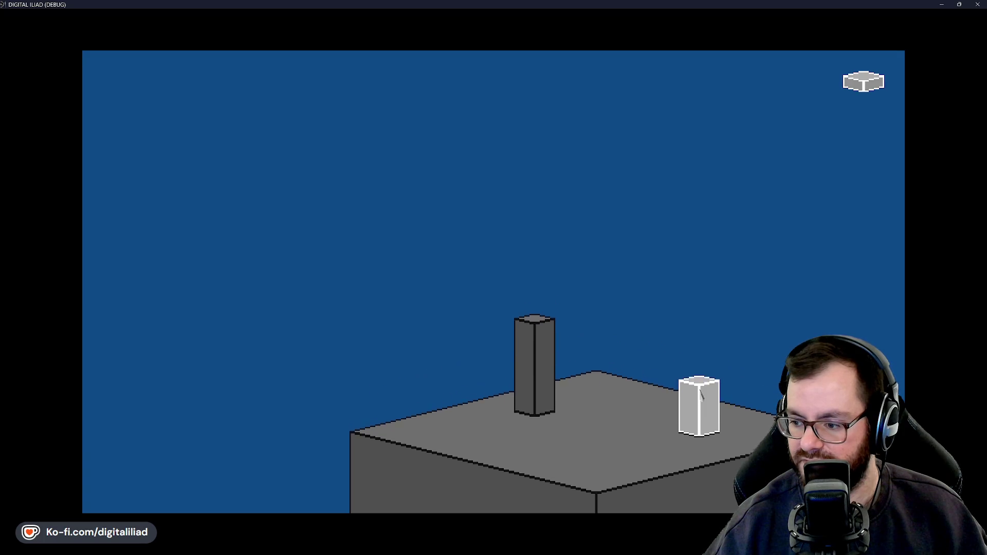
left_click(700, 393)
scroll(642, 423, "down", 2)
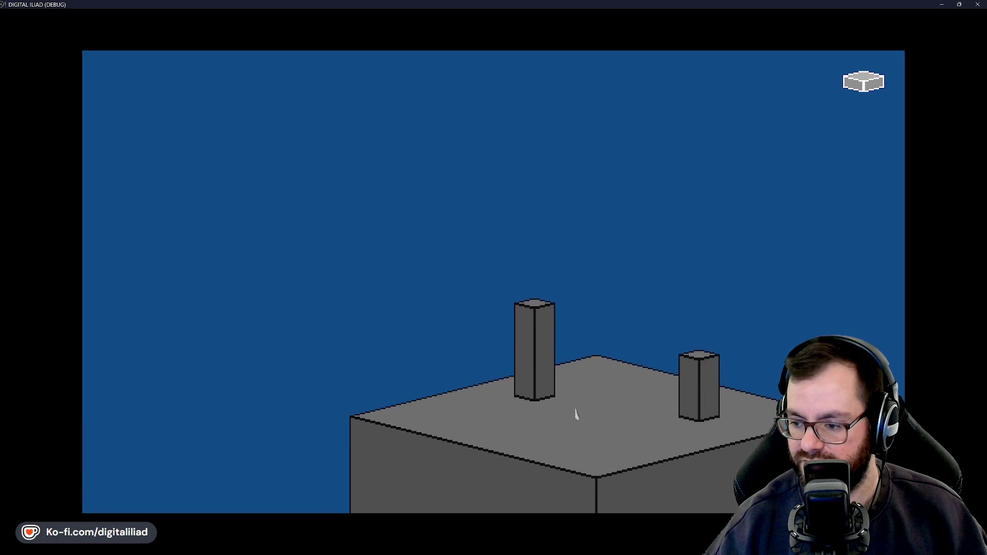
left_click(605, 300)
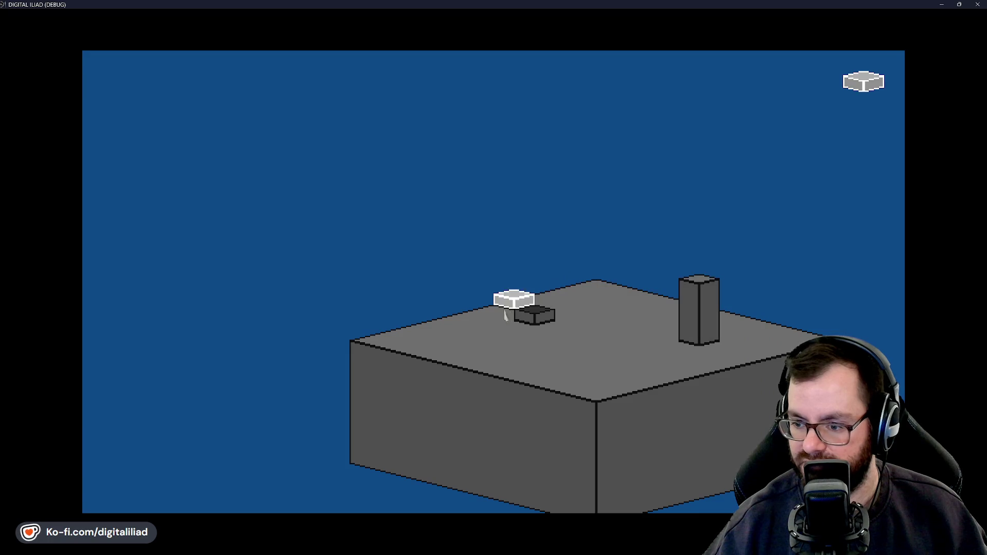
- Carry the small block to the platform's front-left and stretch it into a large box
mouse_move(527, 306)
left_mouse_down()
mouse_move(578, 311)
mouse_move(578, 346)
mouse_move(478, 335)
mouse_move(498, 308)
mouse_move(482, 341)
mouse_move(666, 316)
left_mouse_up()
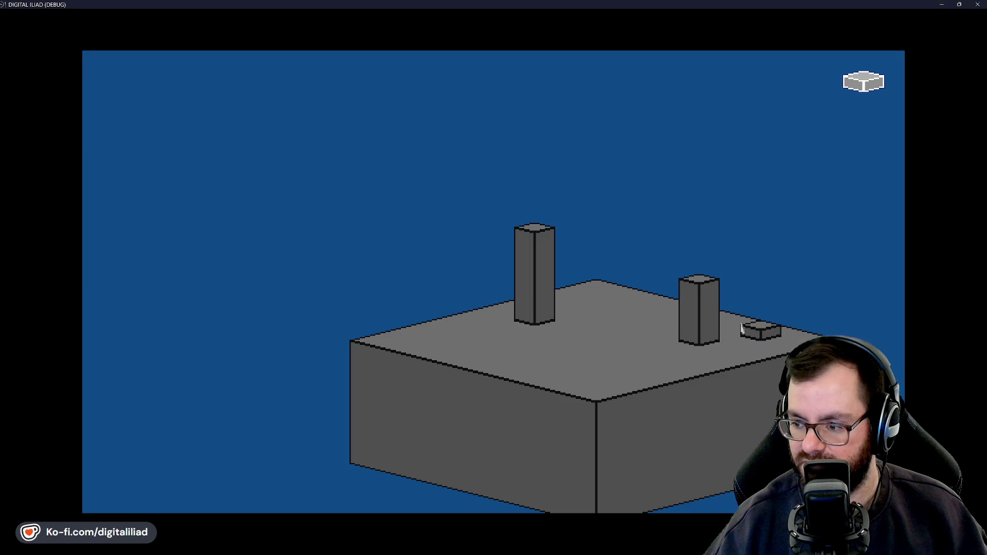
left_click_drag(741, 326, 714, 316)
mouse_move(616, 373)
left_mouse_down()
mouse_move(430, 342)
mouse_move(503, 346)
mouse_move(490, 335)
left_mouse_up()
mouse_move(559, 378)
left_mouse_down()
mouse_move(439, 331)
mouse_move(624, 316)
mouse_move(558, 244)
mouse_move(478, 353)
mouse_move(309, 384)
mouse_move(223, 449)
mouse_move(300, 415)
mouse_move(214, 419)
mouse_move(206, 473)
mouse_move(227, 479)
mouse_move(152, 401)
mouse_move(140, 401)
mouse_move(168, 401)
mouse_move(156, 391)
left_mouse_up()
mouse_move(217, 400)
left_mouse_down()
mouse_move(538, 424)
mouse_move(497, 407)
mouse_move(540, 328)
mouse_move(602, 315)
mouse_move(506, 364)
mouse_move(500, 409)
left_mouse_up()
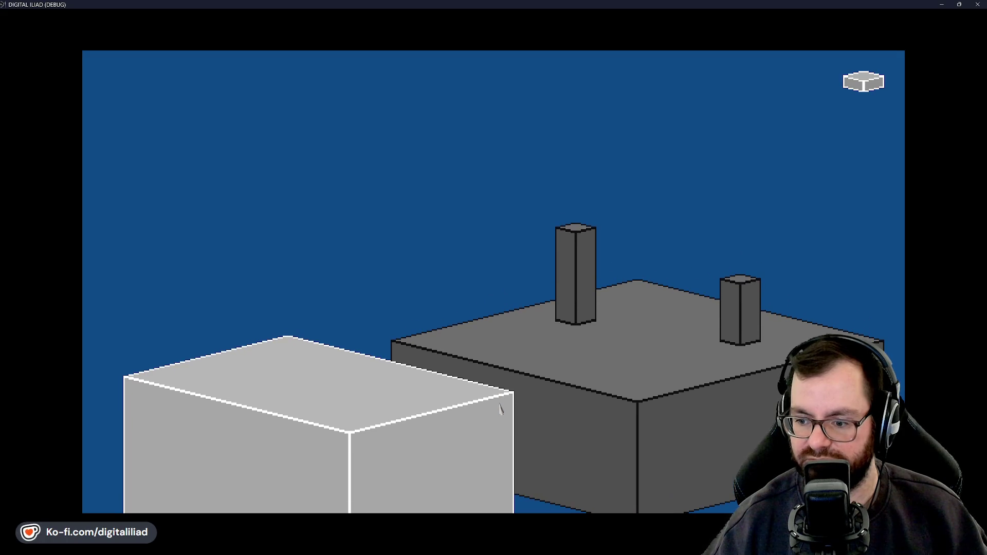
- Commit the new box, hollow it into a room and build interior walls
left_click(498, 408)
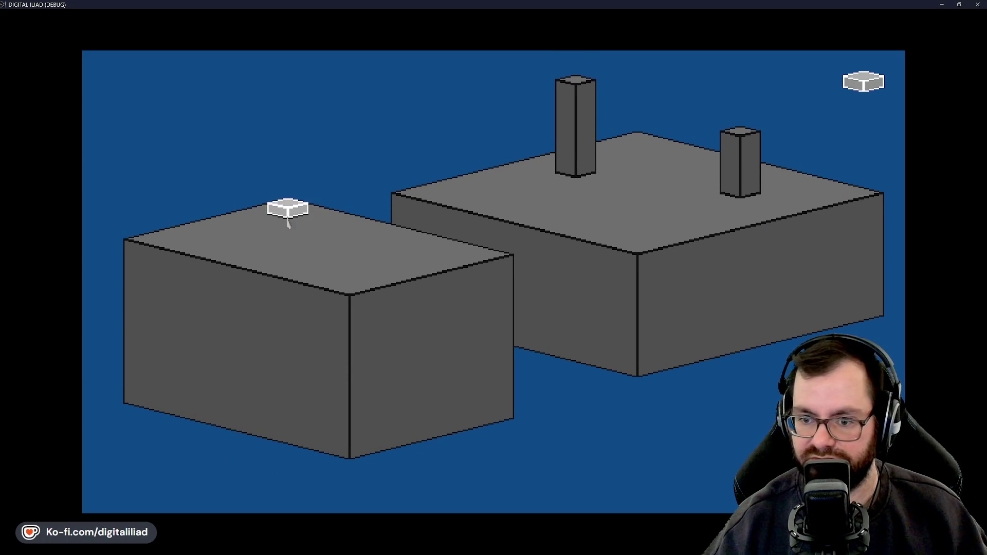
mouse_move(288, 221)
left_mouse_down()
mouse_move(348, 379)
mouse_move(350, 449)
left_mouse_up()
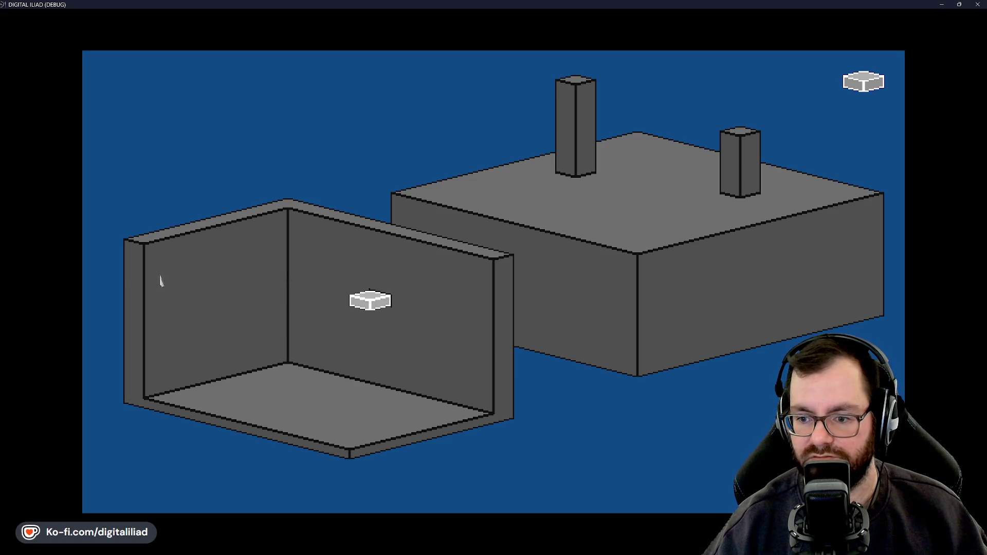
mouse_move(162, 251)
left_mouse_down()
mouse_move(180, 374)
mouse_move(245, 425)
mouse_move(347, 450)
left_mouse_up()
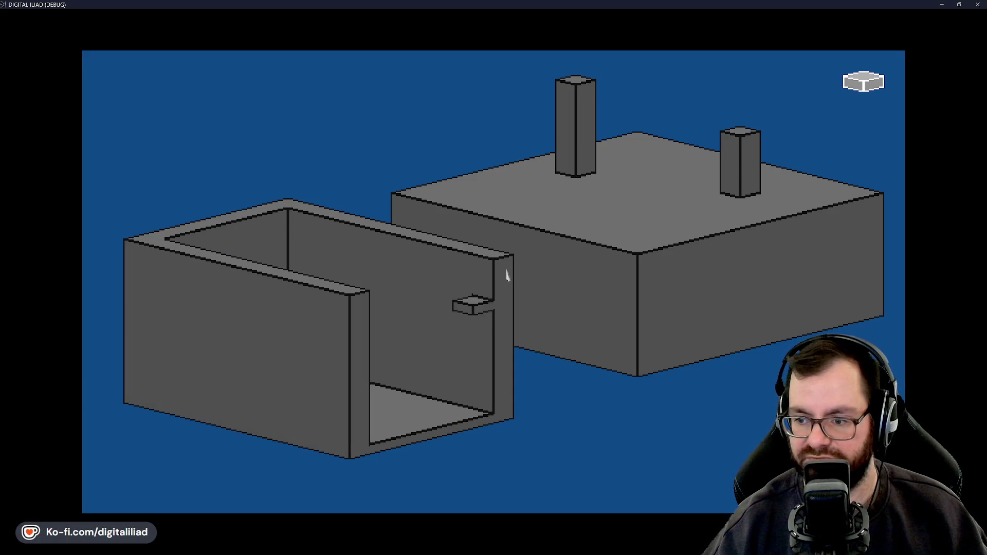
mouse_move(474, 355)
left_mouse_down()
mouse_move(477, 409)
mouse_move(373, 442)
left_mouse_up()
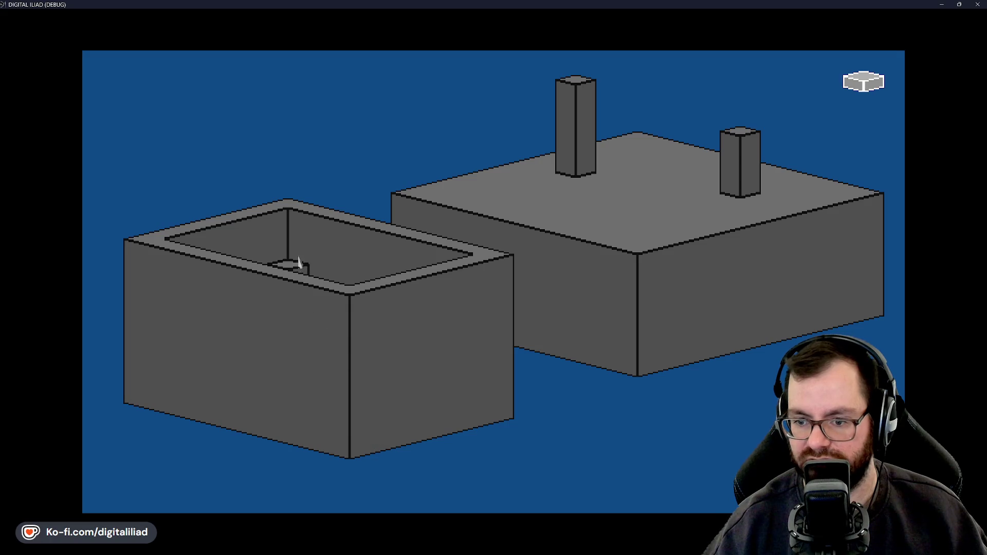
- Preview cutaways through the front building's floor and middle levels, ending with it solid
mouse_move(284, 221)
left_mouse_down()
mouse_move(332, 288)
mouse_move(288, 366)
left_mouse_up()
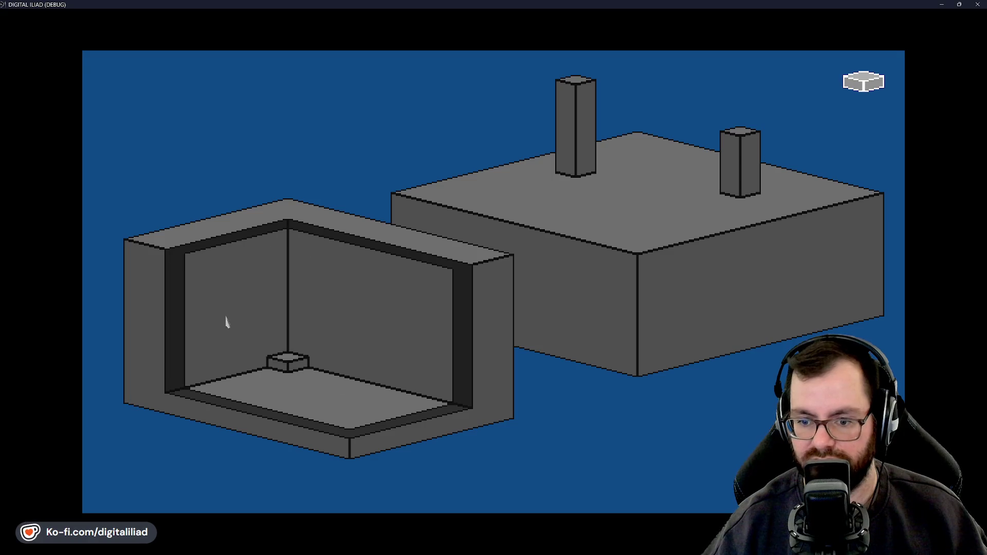
mouse_move(226, 321)
left_mouse_down()
mouse_move(278, 304)
mouse_move(286, 314)
mouse_move(287, 301)
left_mouse_up()
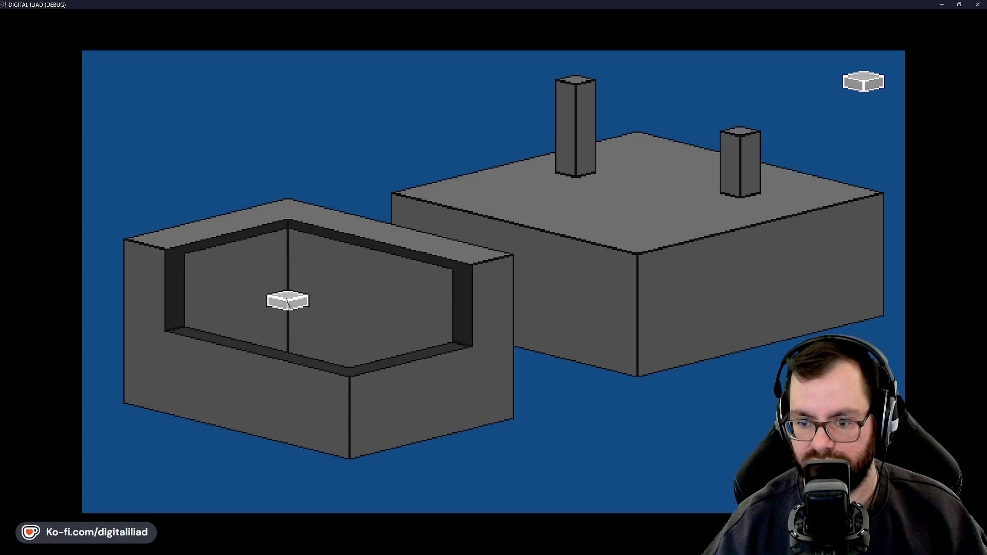
mouse_move(305, 342)
left_mouse_down()
mouse_move(342, 352)
mouse_move(348, 379)
mouse_move(353, 315)
mouse_move(335, 330)
mouse_move(266, 314)
mouse_move(315, 346)
mouse_move(309, 358)
mouse_move(241, 347)
mouse_move(306, 370)
mouse_move(307, 359)
mouse_move(236, 355)
mouse_move(194, 315)
mouse_move(295, 280)
mouse_move(326, 355)
mouse_move(260, 296)
left_mouse_up()
left_click(298, 313)
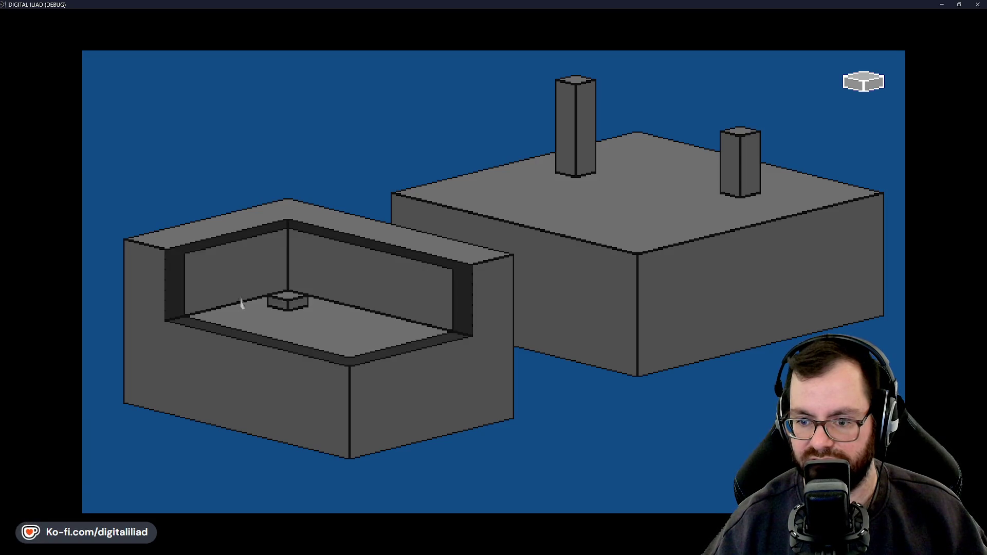
left_click_drag(318, 335, 317, 375)
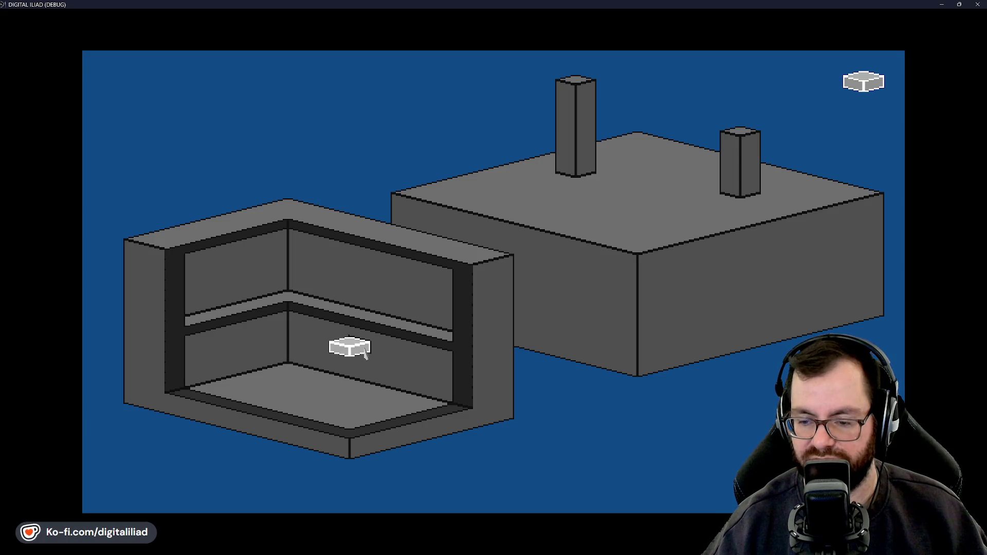
mouse_move(344, 363)
left_mouse_down()
mouse_move(330, 271)
mouse_move(470, 287)
mouse_move(556, 273)
mouse_move(555, 282)
mouse_move(514, 252)
mouse_move(464, 287)
mouse_move(632, 315)
mouse_move(639, 408)
left_mouse_up()
mouse_move(611, 361)
left_mouse_down()
mouse_move(558, 282)
mouse_move(517, 267)
mouse_move(621, 306)
mouse_move(473, 247)
mouse_move(403, 254)
mouse_move(438, 282)
mouse_move(435, 296)
mouse_move(427, 238)
mouse_move(452, 236)
mouse_move(528, 280)
mouse_move(628, 309)
mouse_move(484, 200)
mouse_move(447, 236)
mouse_move(447, 257)
mouse_move(548, 271)
mouse_move(467, 273)
mouse_move(454, 261)
mouse_move(581, 312)
mouse_move(648, 194)
mouse_move(667, 481)
mouse_move(658, 458)
left_mouse_up()
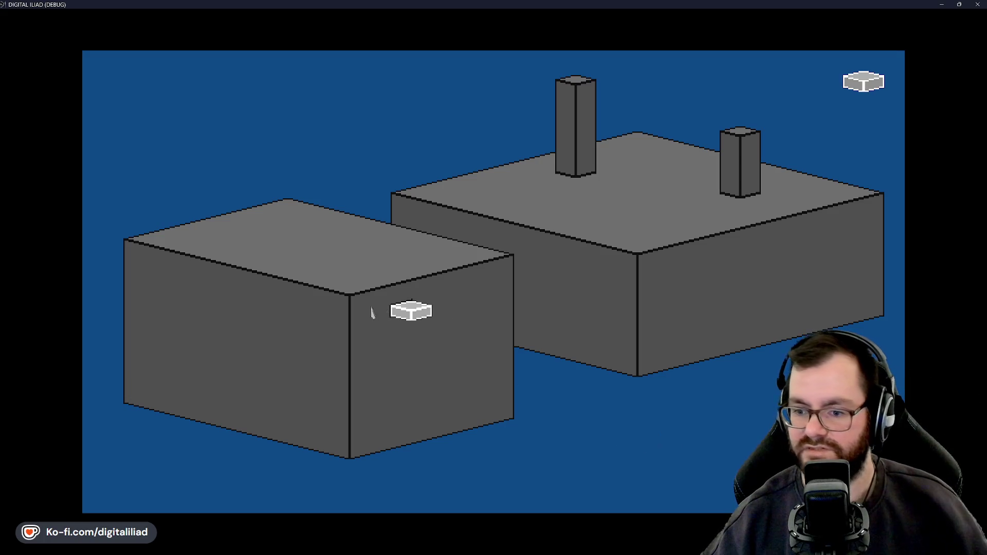
left_click(311, 317)
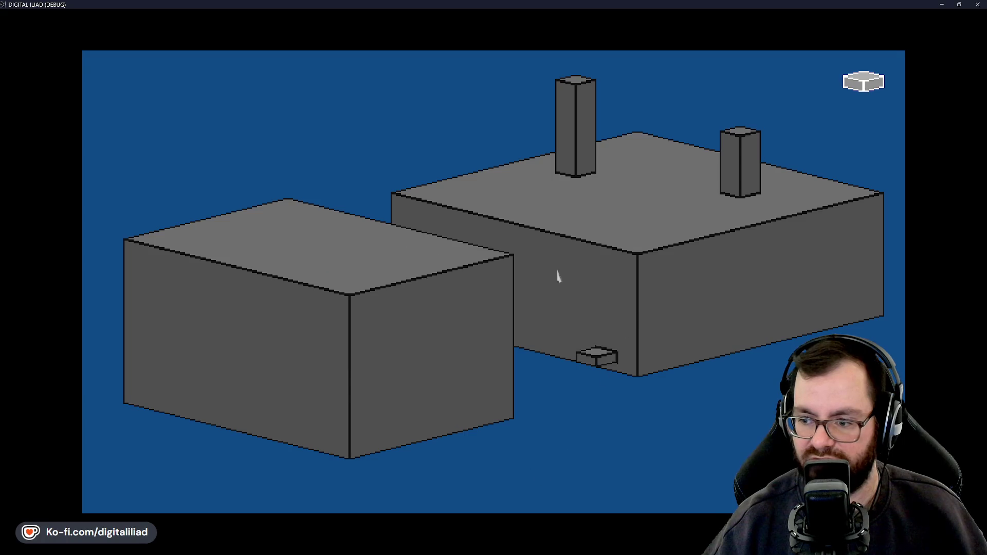
left_click(351, 465)
left_click(351, 466)
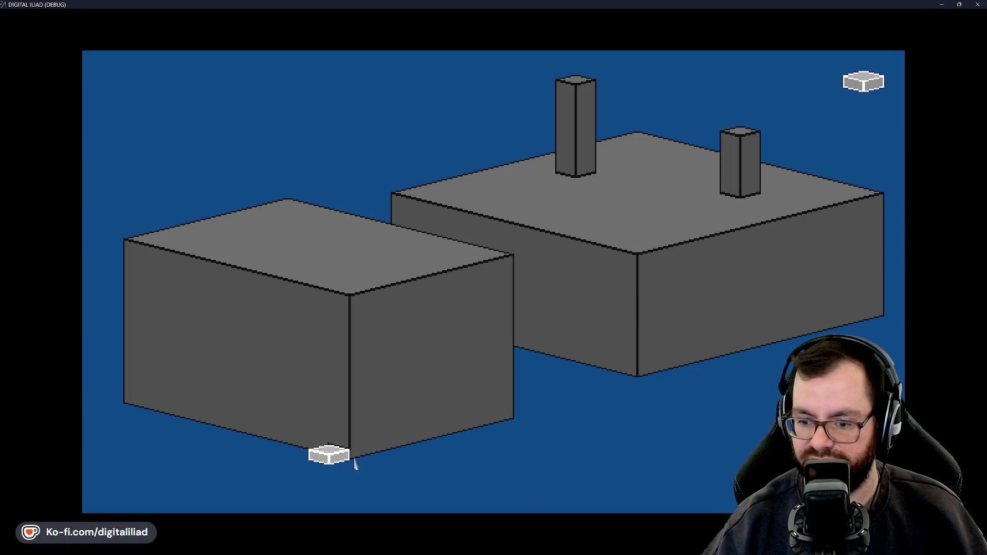
left_click(352, 462)
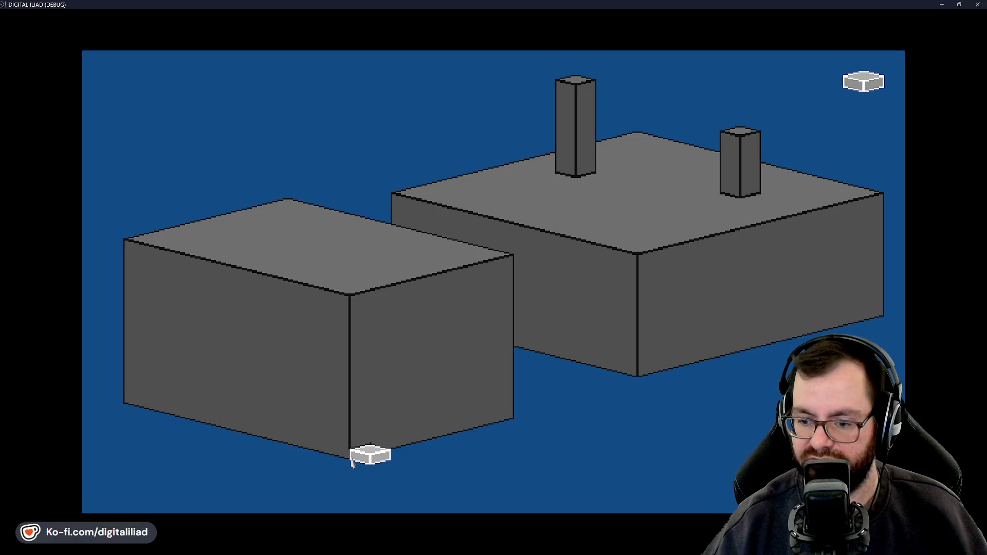
left_click_drag(351, 461, 347, 457)
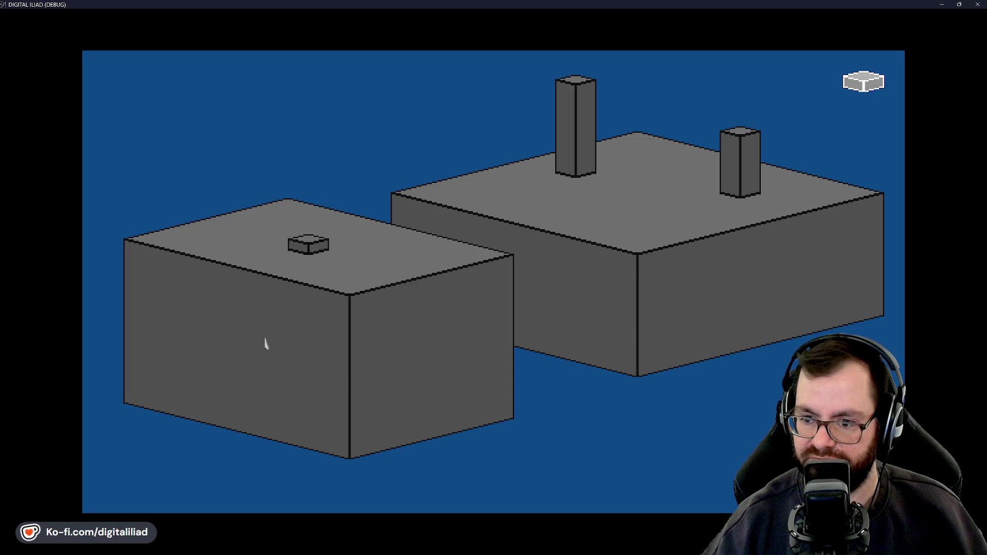
left_click(511, 235)
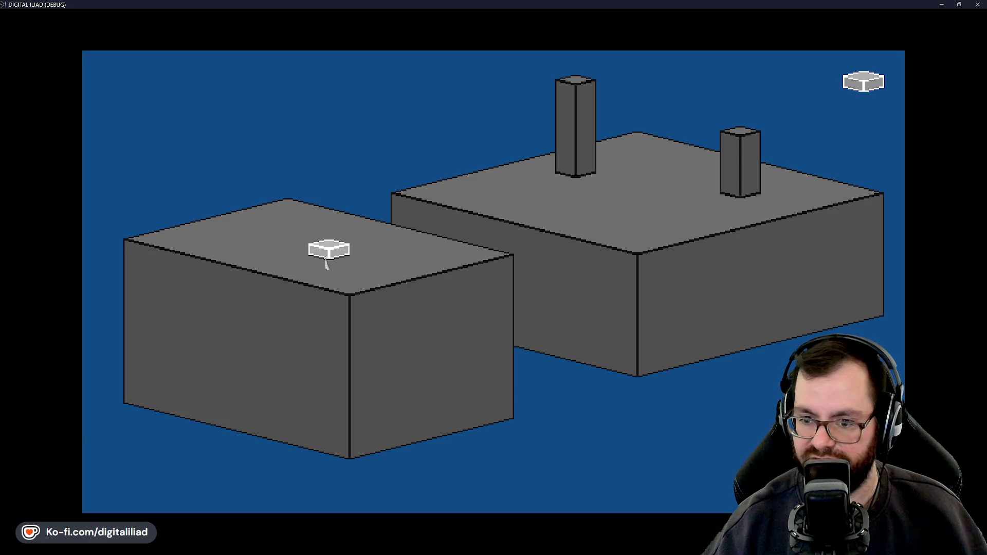
left_click(312, 263)
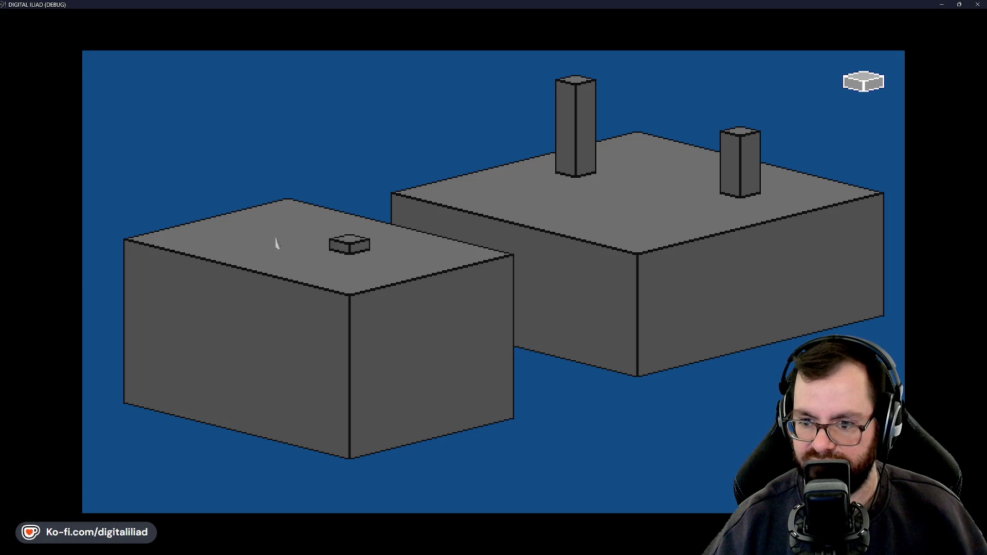
left_click(409, 329)
- Lower the cutaway to the left building's floor, undo once, then move it into the right building
mouse_move(579, 204)
left_mouse_down()
mouse_move(687, 280)
mouse_move(404, 358)
mouse_move(265, 273)
mouse_move(302, 337)
left_mouse_up()
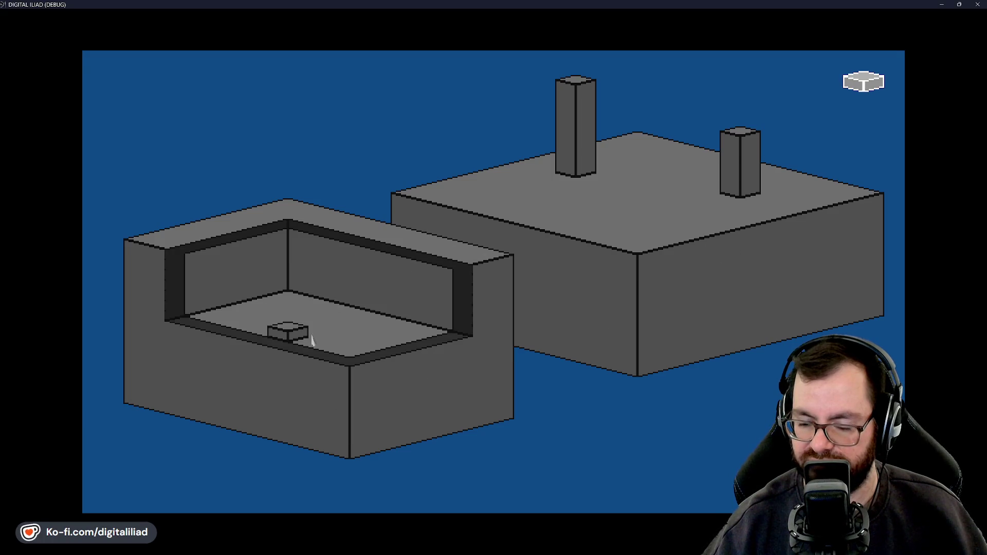
left_click(290, 336)
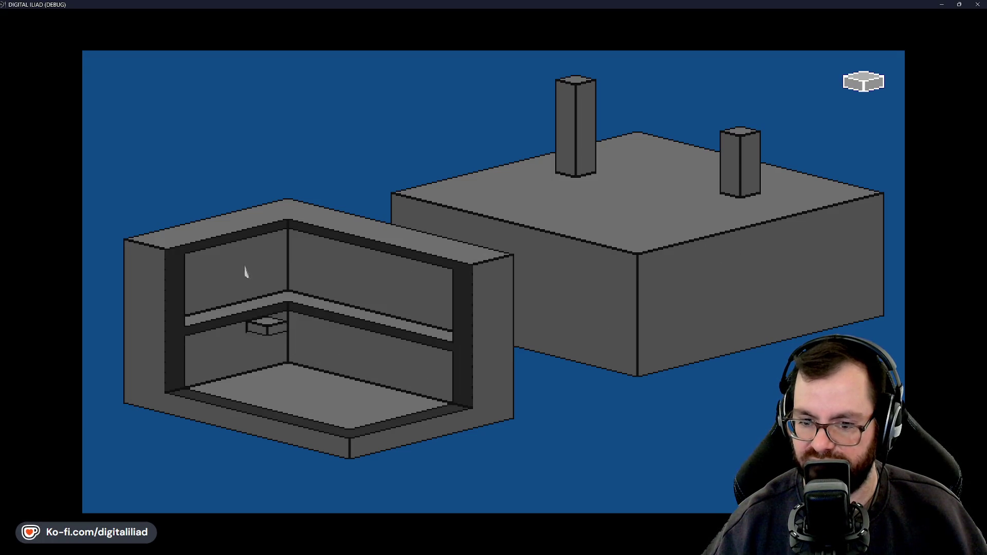
key("ctrl+z")
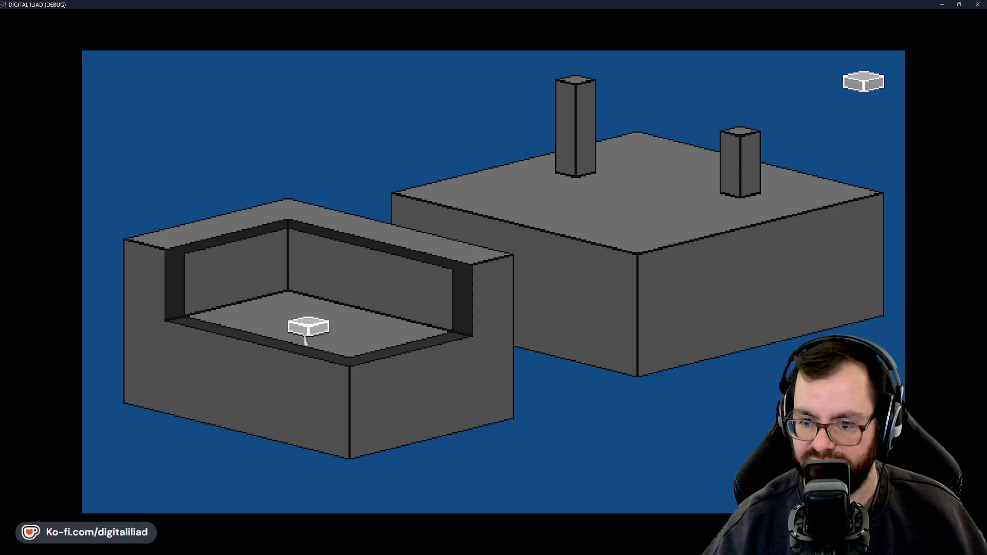
left_click(303, 341)
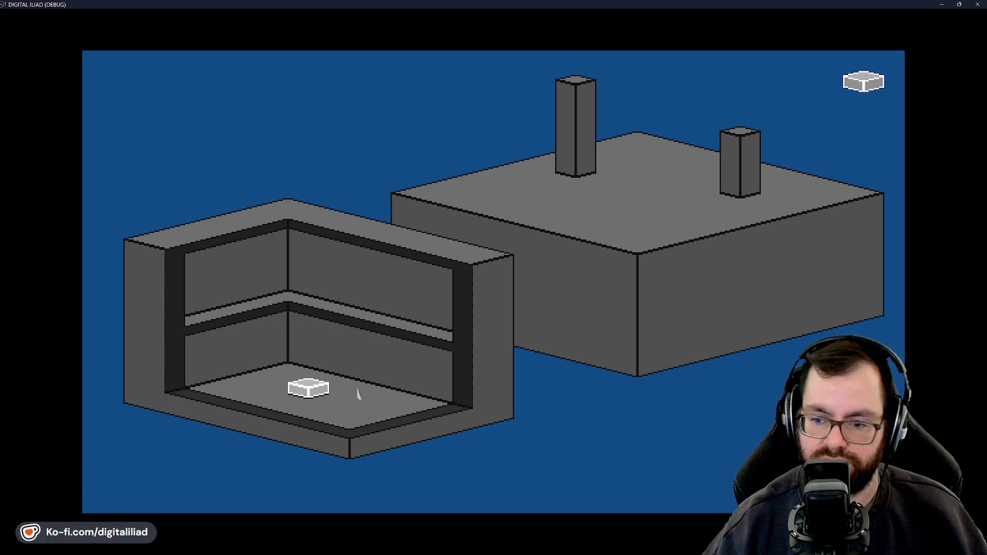
left_click(378, 308)
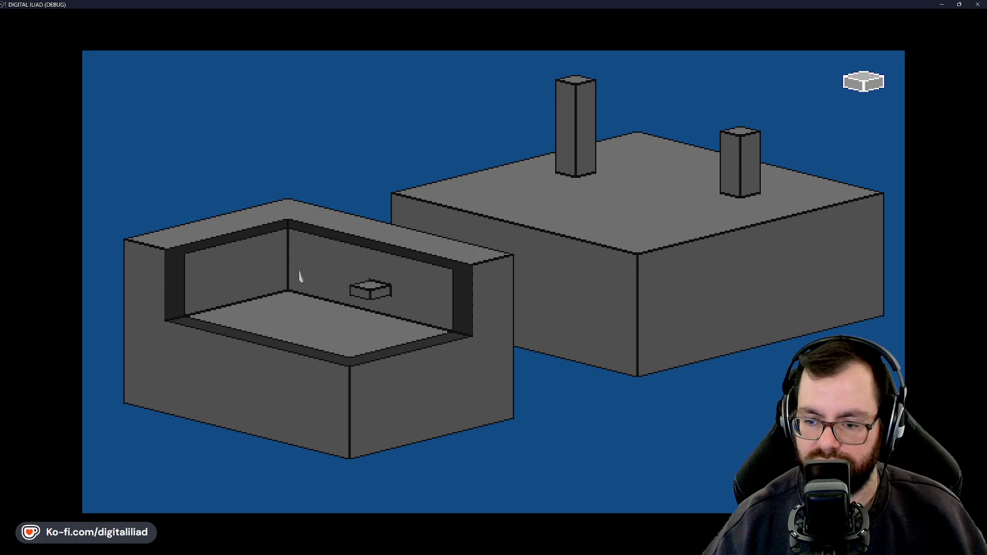
mouse_move(310, 276)
left_mouse_down()
mouse_move(586, 278)
mouse_move(586, 290)
mouse_move(548, 311)
left_mouse_up()
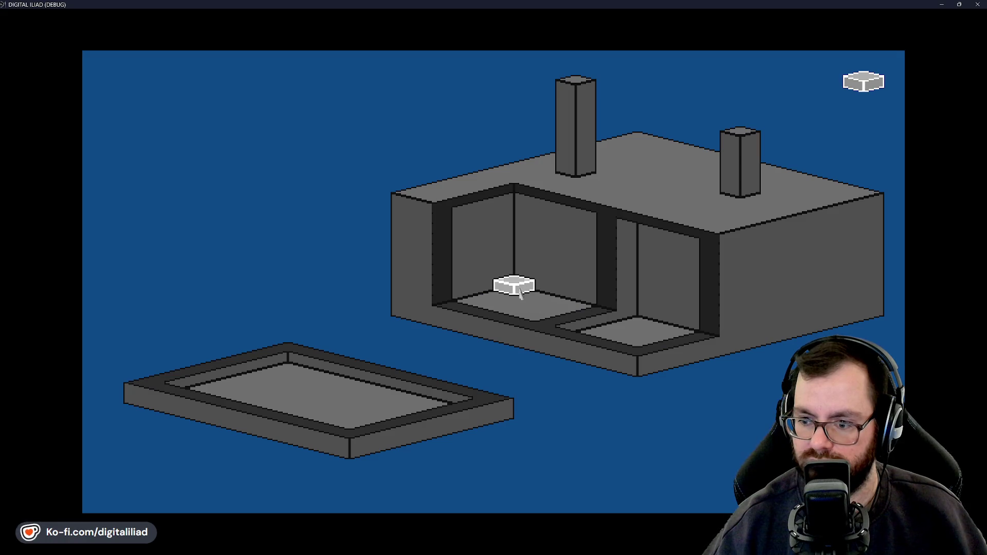
- Cycle undo and redo through both buildings' cutaway levels, lowering the left to its floor slab
key("ctrl+z")
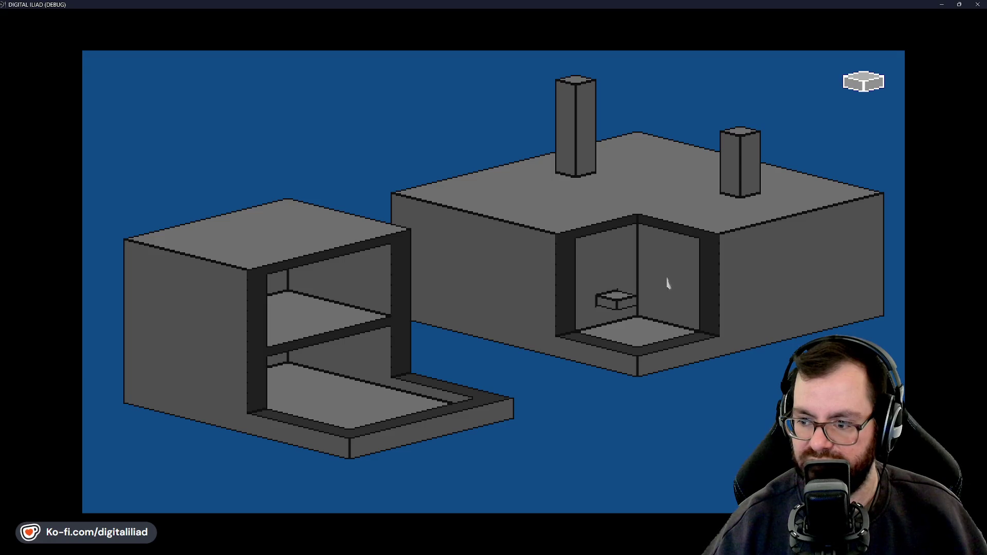
key("ctrl+z")
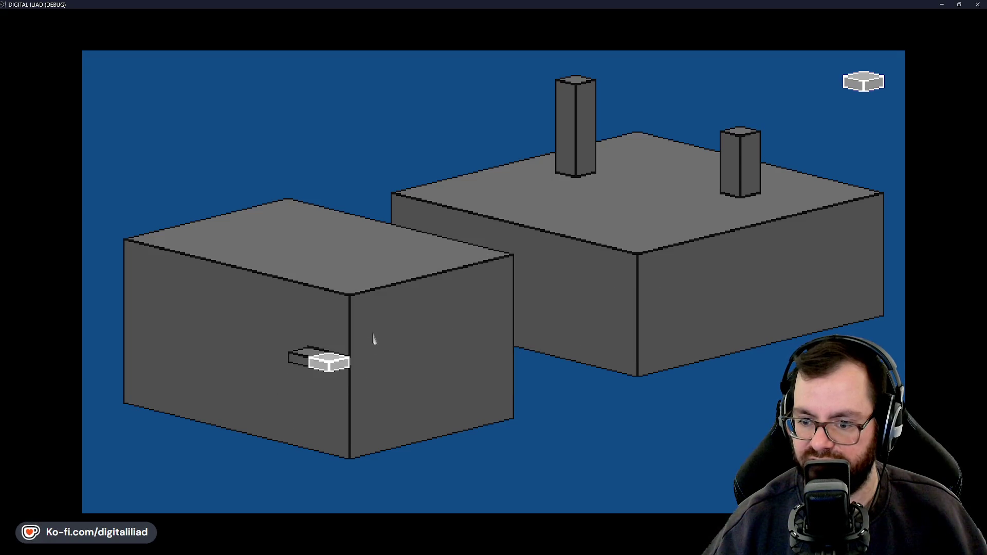
key("ctrl+y")
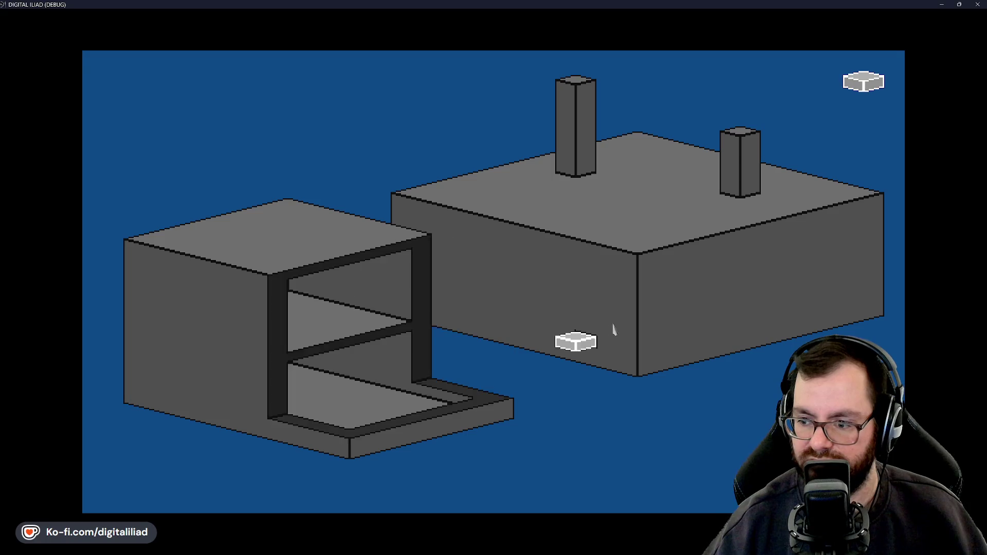
key("ctrl+z")
key("ctrl+y")
key("ctrl+y")
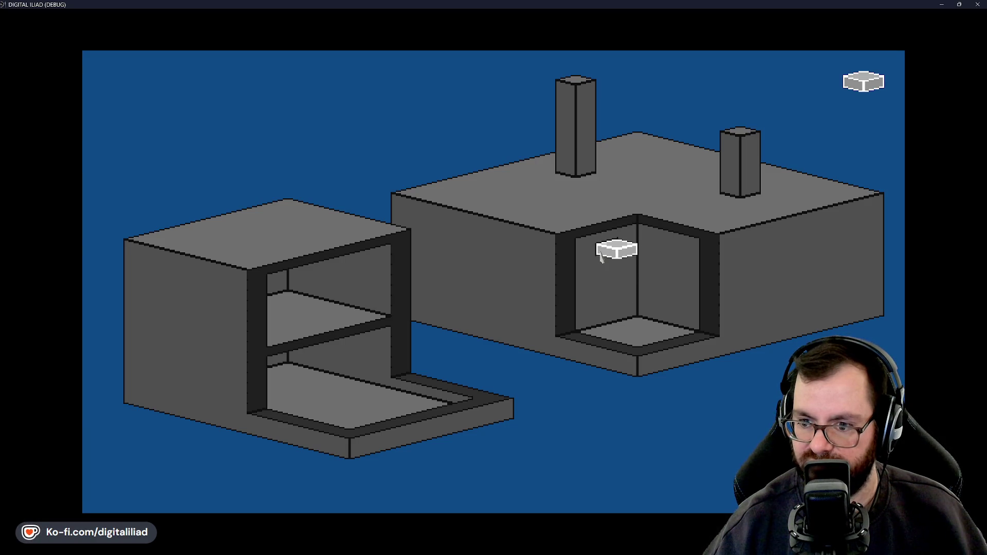
key("ctrl+z")
key("ctrl+z")
key("ctrl+z")
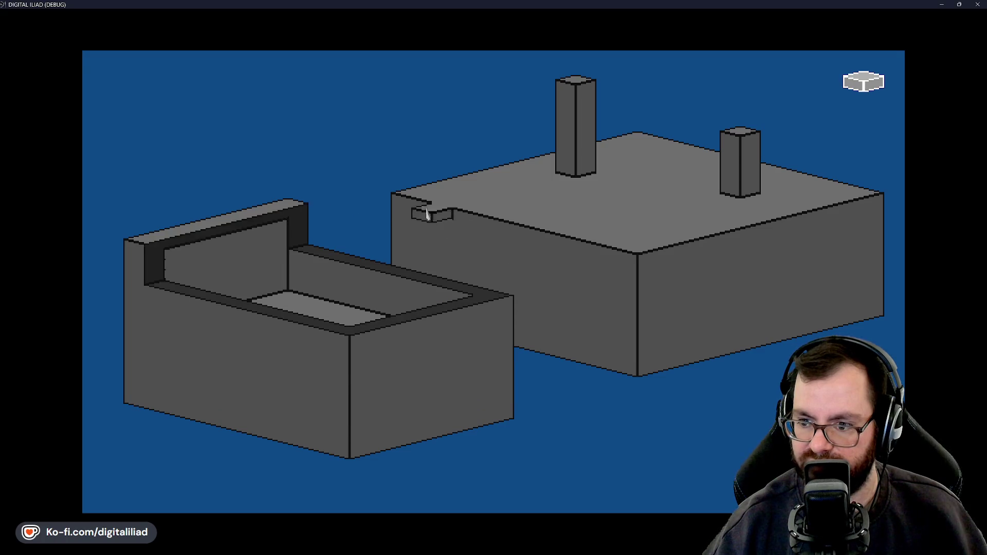
left_click_drag(402, 234, 404, 319)
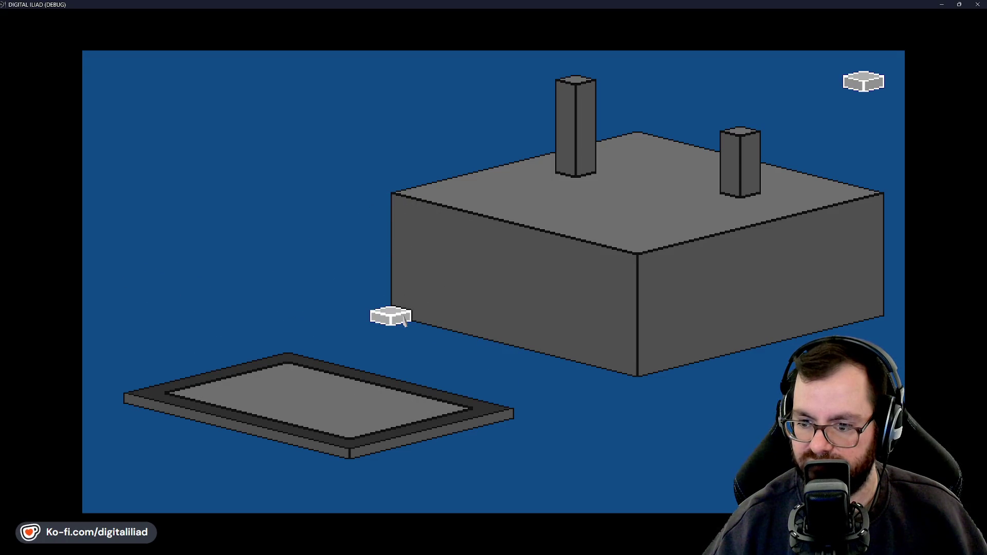
key("ctrl+y")
key("ctrl+y")
key("ctrl+y")
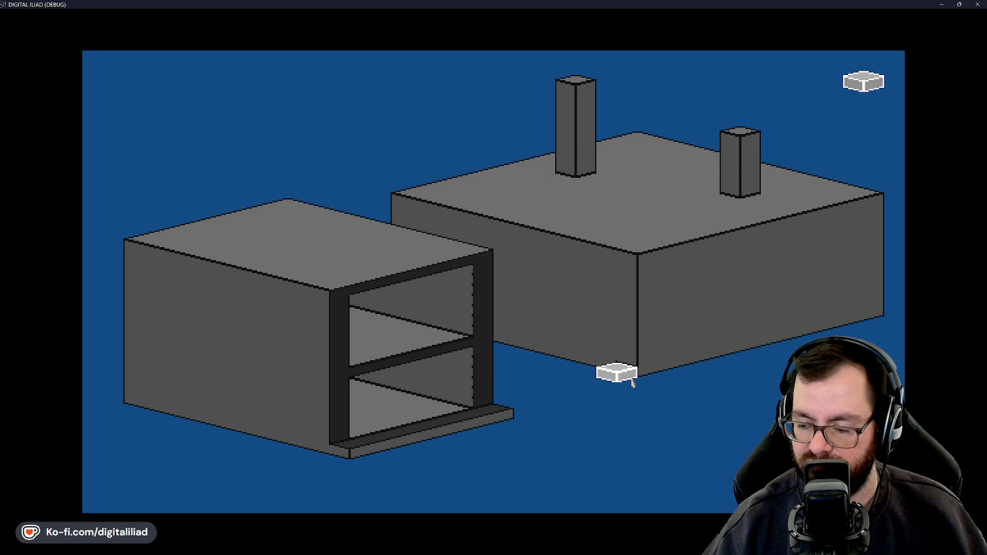
key("ctrl+z")
key("ctrl+z")
key("ctrl+y")
key("ctrl+y")
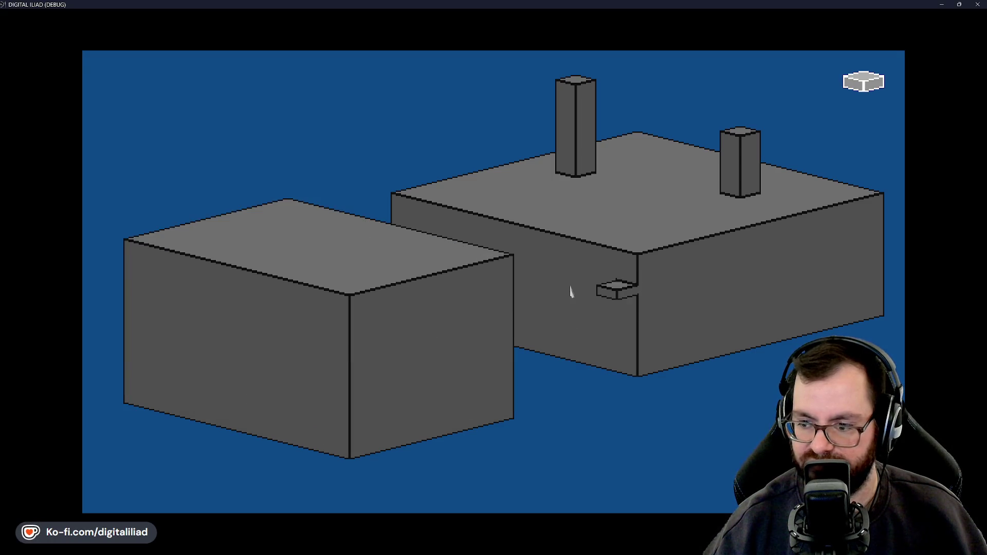
key("ctrl+z")
key("ctrl+z")
key("ctrl+z")
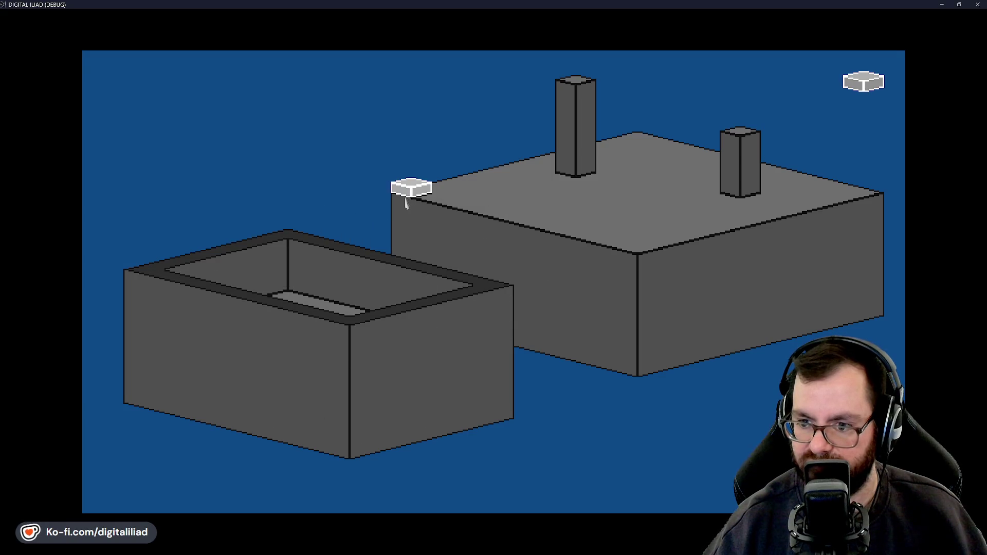
- Mark a slab across the right building's roof and a region down into the left box
mouse_move(406, 204)
left_mouse_down()
mouse_move(804, 247)
mouse_move(852, 282)
mouse_move(873, 319)
left_mouse_up()
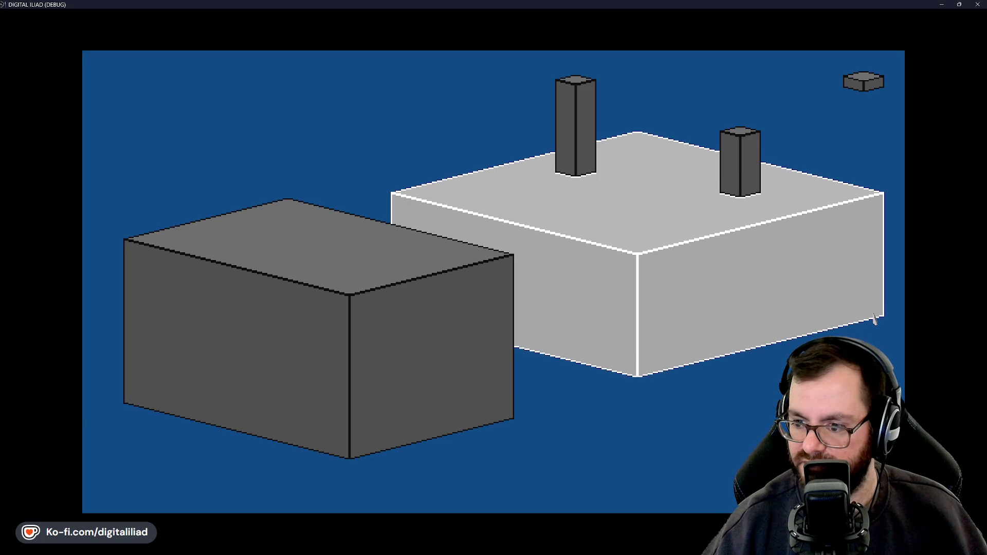
left_click(403, 309)
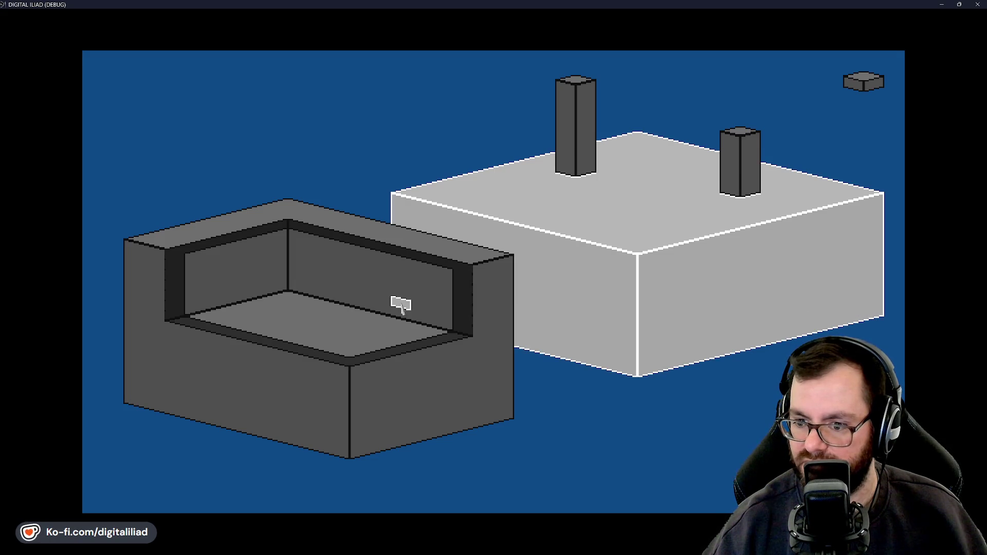
left_click(432, 389)
mouse_move(289, 209)
left_mouse_down()
mouse_move(366, 375)
mouse_move(358, 457)
left_mouse_up()
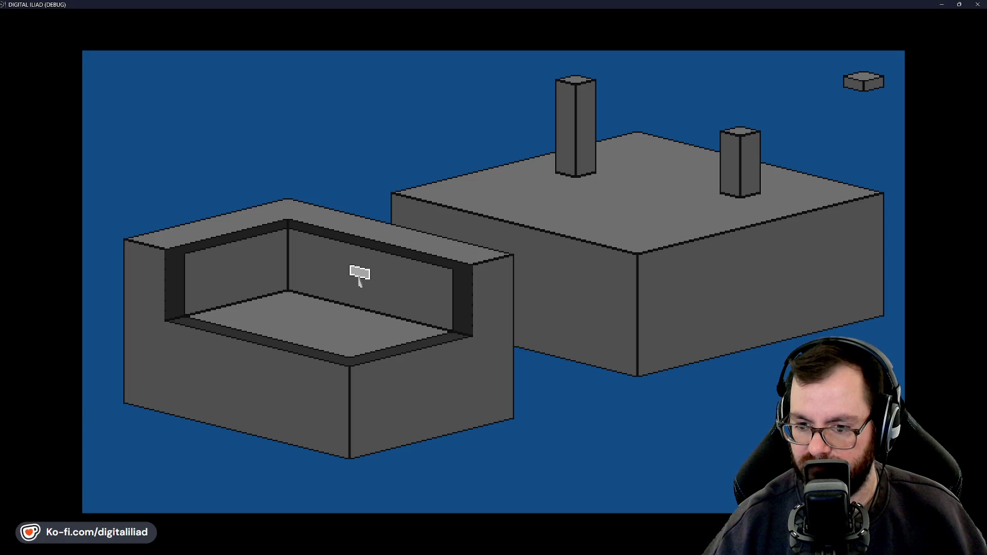
- Dig the left room deeper twice with undos, carve and refill the right block, add a cube
left_click(303, 357)
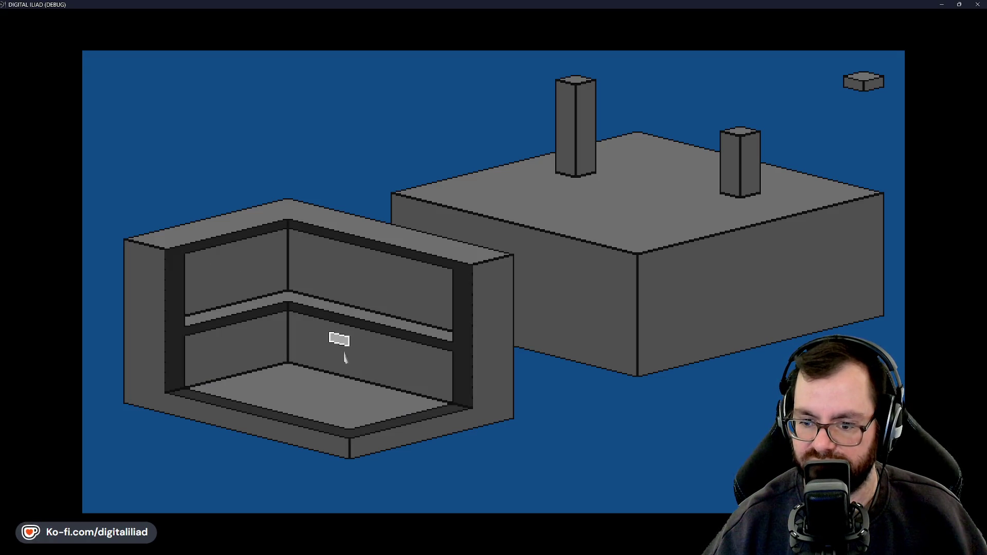
key("ctrl+z")
left_click(320, 340)
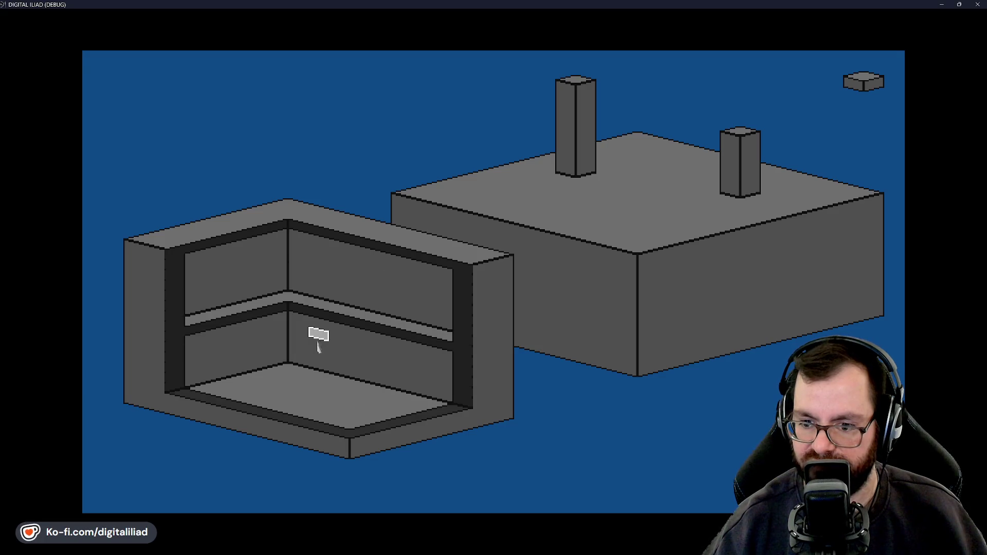
key("ctrl+z")
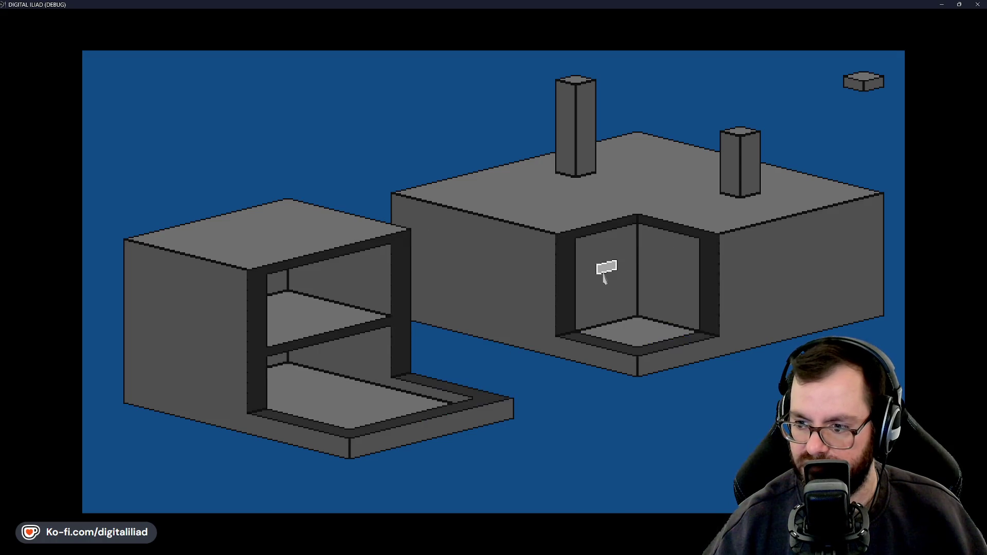
left_click(581, 252)
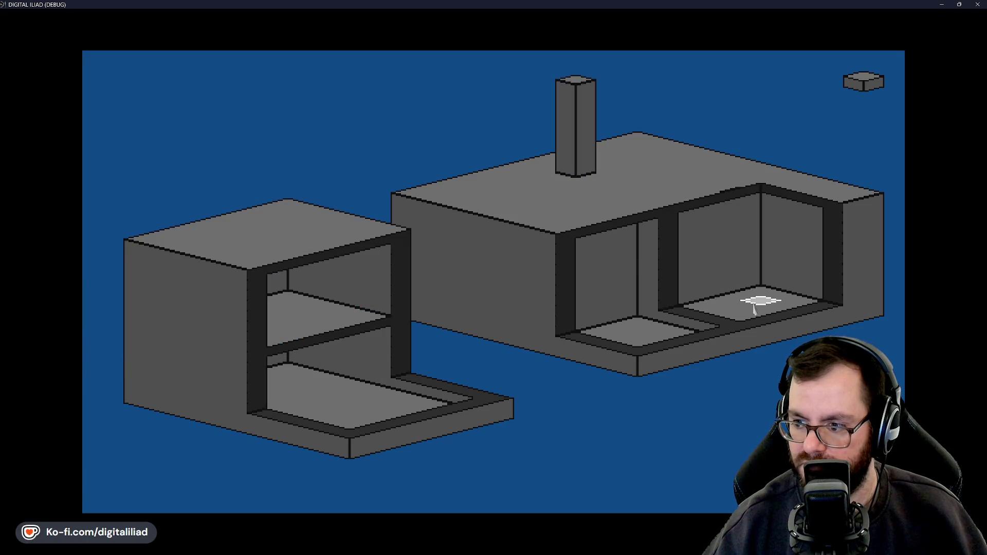
left_click(657, 329)
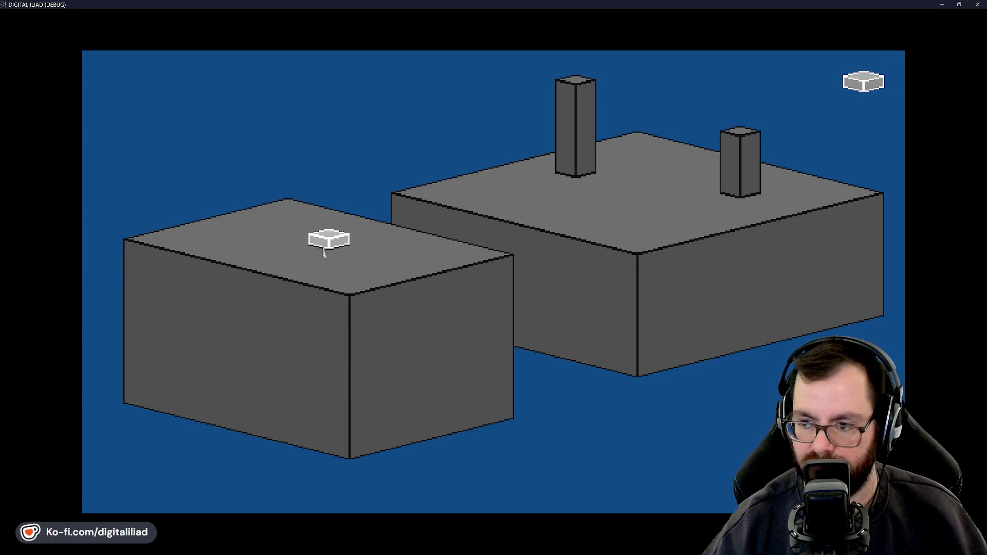
left_click(324, 251)
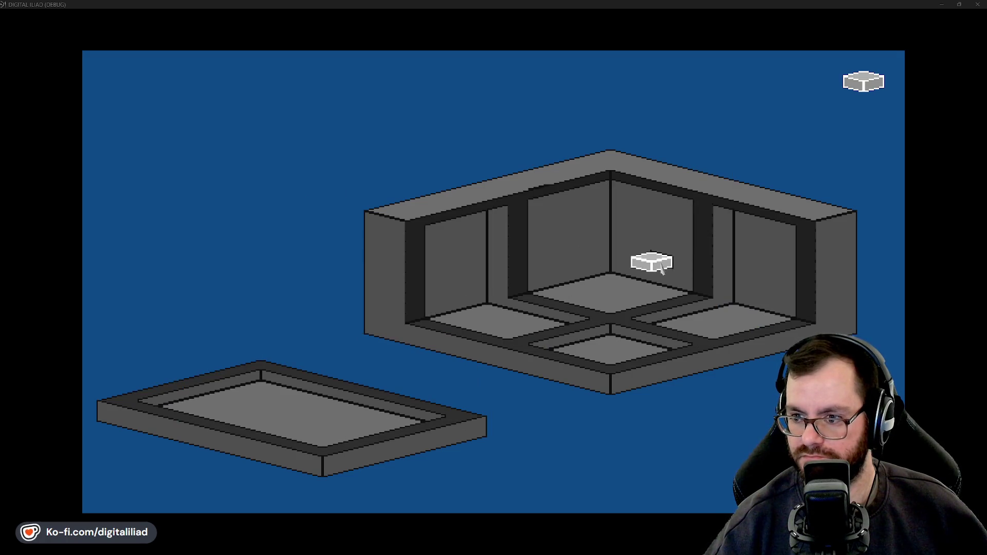
- Place a pillar on top of the right structure in Digital Iliad
left_click(681, 307)
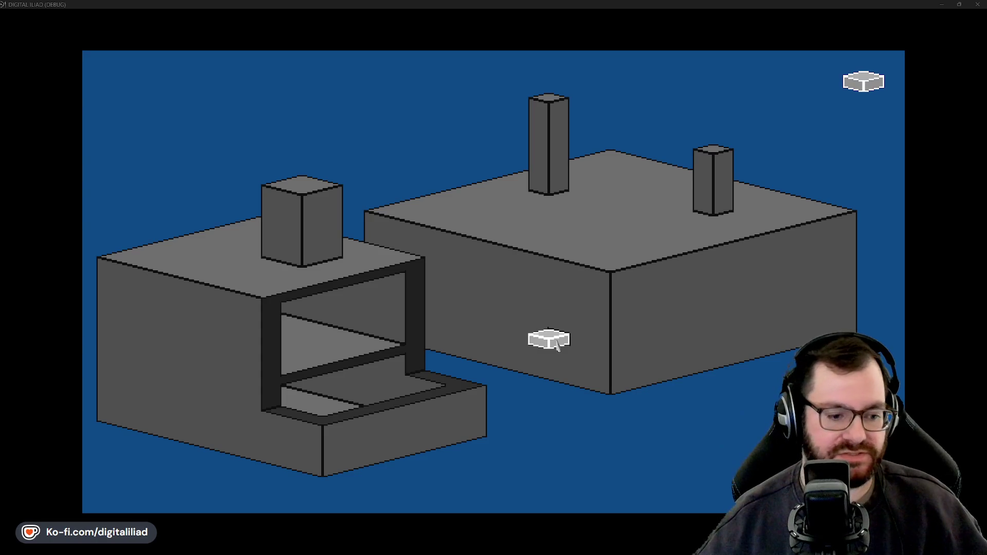
- Cut away the left block to show its room, undo and redo it, nudge the tile marker left, then close it up
mouse_move(557, 344)
left_mouse_down()
mouse_move(476, 360)
mouse_move(454, 338)
mouse_move(302, 464)
mouse_move(282, 415)
mouse_move(293, 430)
mouse_move(261, 419)
mouse_move(284, 423)
mouse_move(220, 375)
mouse_move(296, 430)
mouse_move(237, 383)
mouse_move(260, 381)
mouse_move(281, 412)
mouse_move(211, 381)
mouse_move(132, 401)
mouse_move(196, 434)
mouse_move(336, 445)
mouse_move(437, 417)
mouse_move(341, 444)
mouse_move(252, 419)
mouse_move(253, 362)
mouse_move(269, 326)
mouse_move(242, 461)
mouse_move(255, 290)
left_mouse_up()
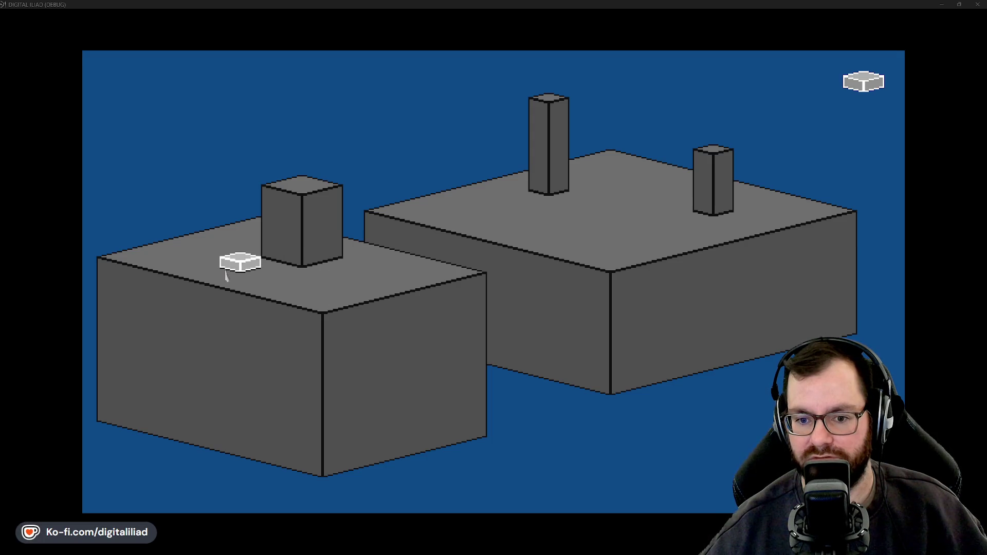
left_click(231, 329)
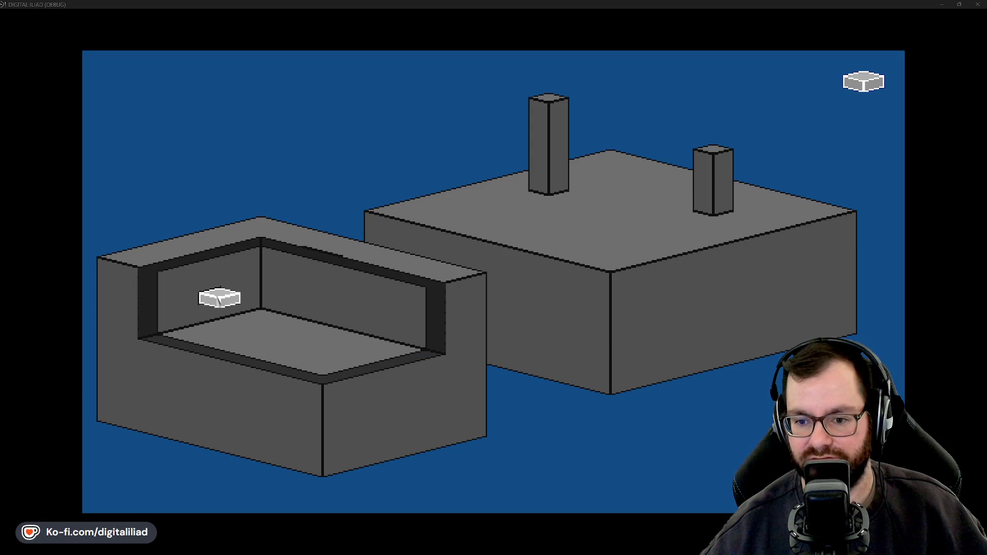
key("ctrl+z")
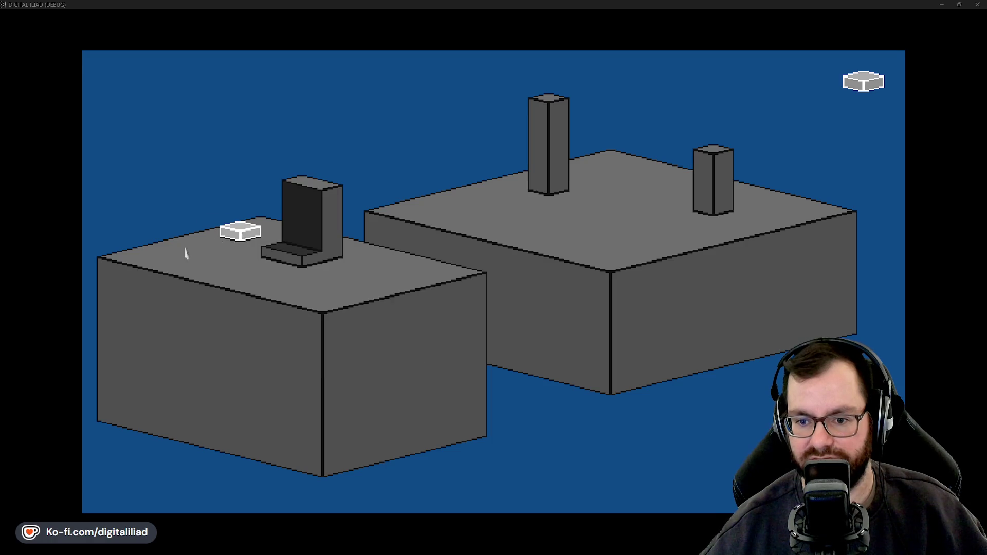
key("ctrl+z")
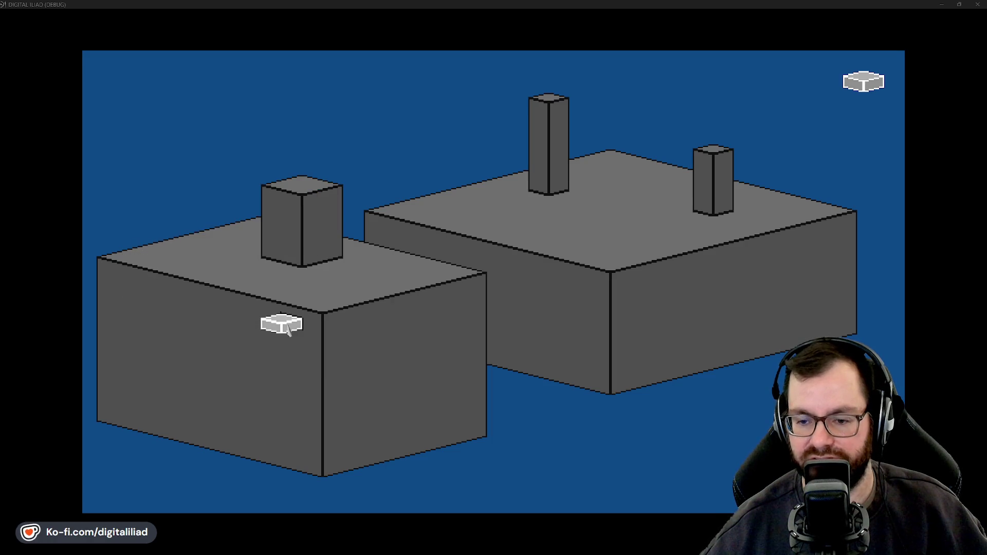
key("ctrl+y")
key("ctrl+y")
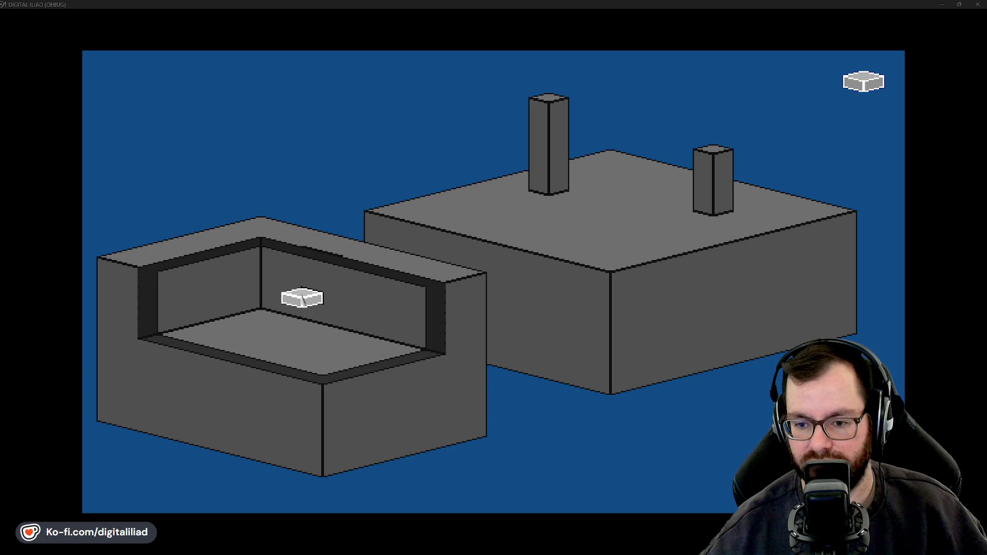
key("Left")
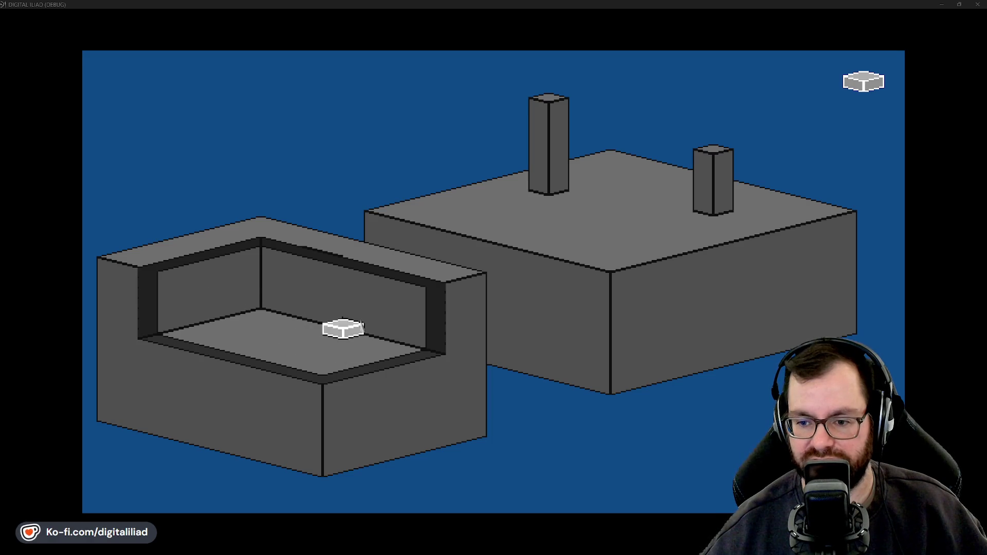
left_click(203, 378)
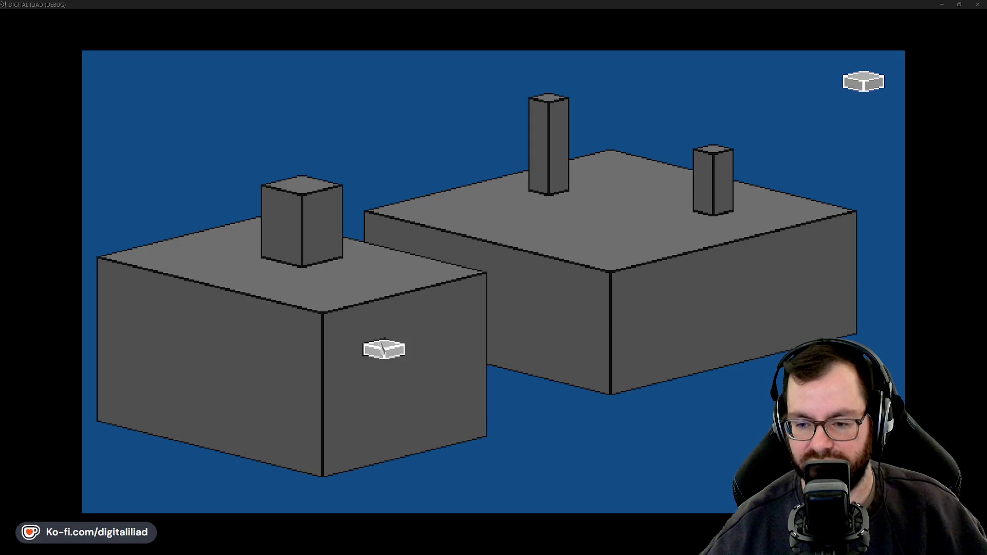
- Toggle the left building's cutaway with Space and scroll down to expose its lower floor
left_click(370, 444)
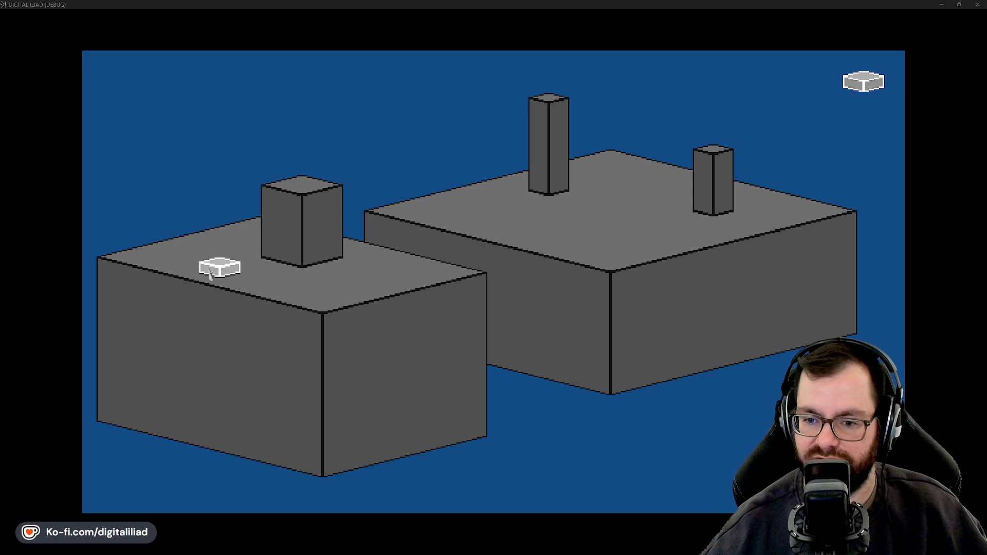
key("space")
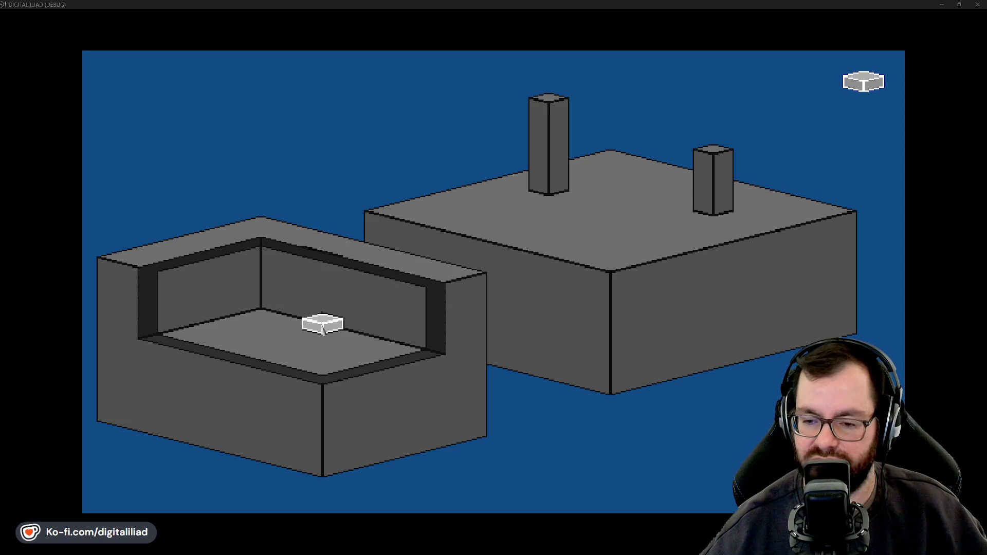
key("space")
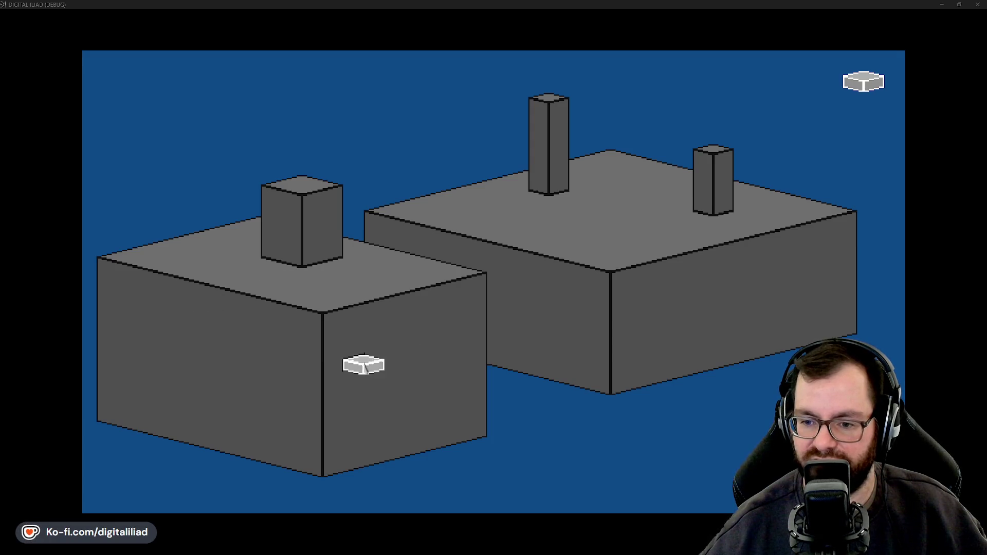
key("space")
scroll(276, 365, "down", 1)
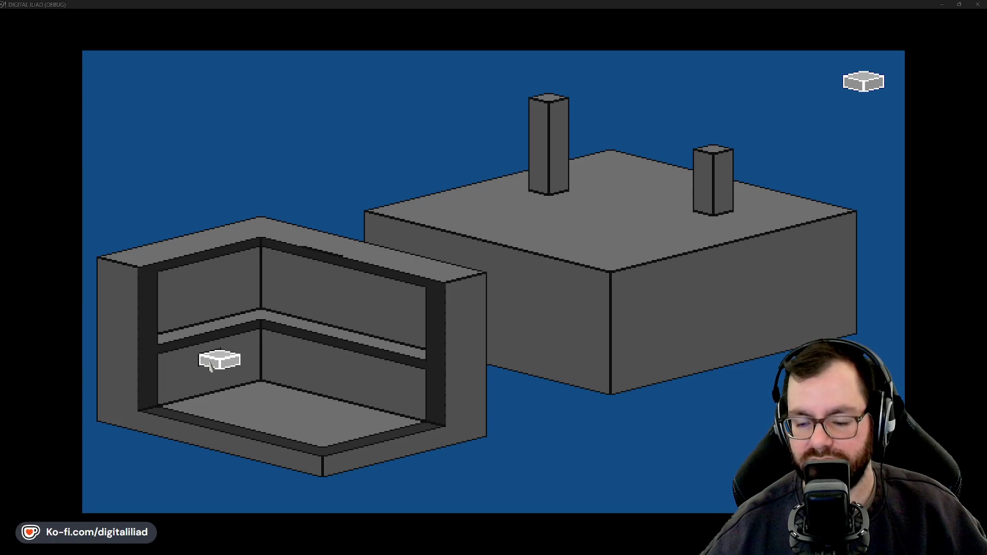
- Raise, lower and re-raise the left room's floor, then fill it solid to the top
left_click(284, 295)
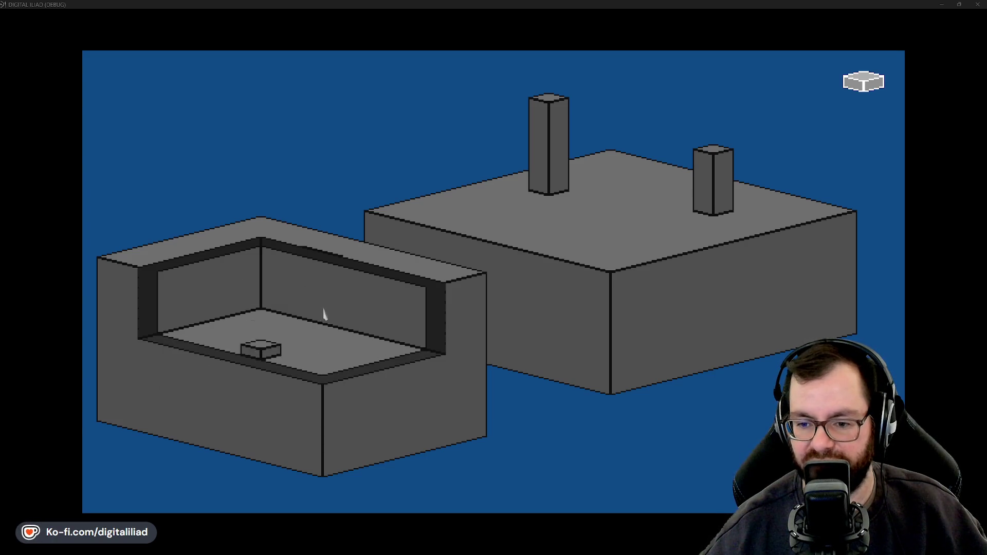
right_click(335, 373)
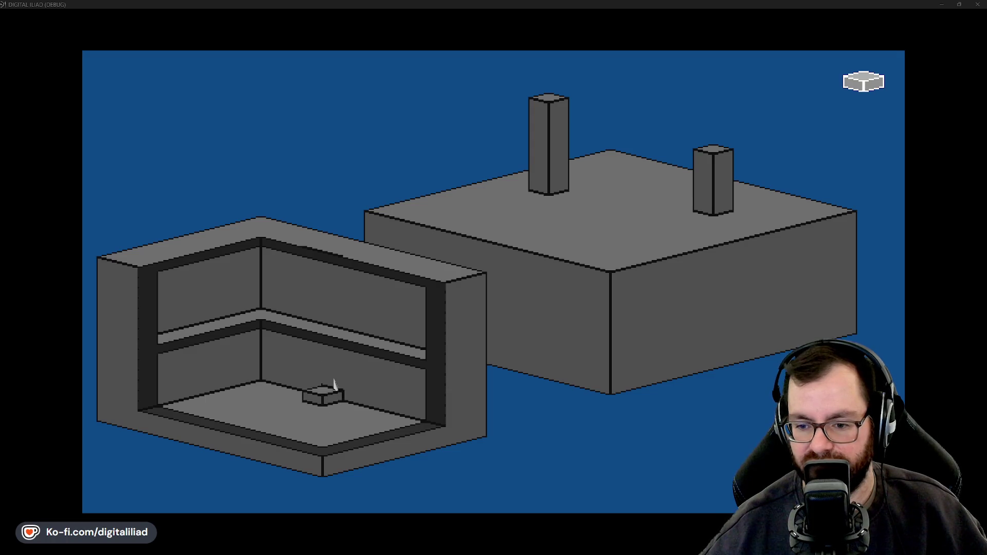
left_click(329, 322)
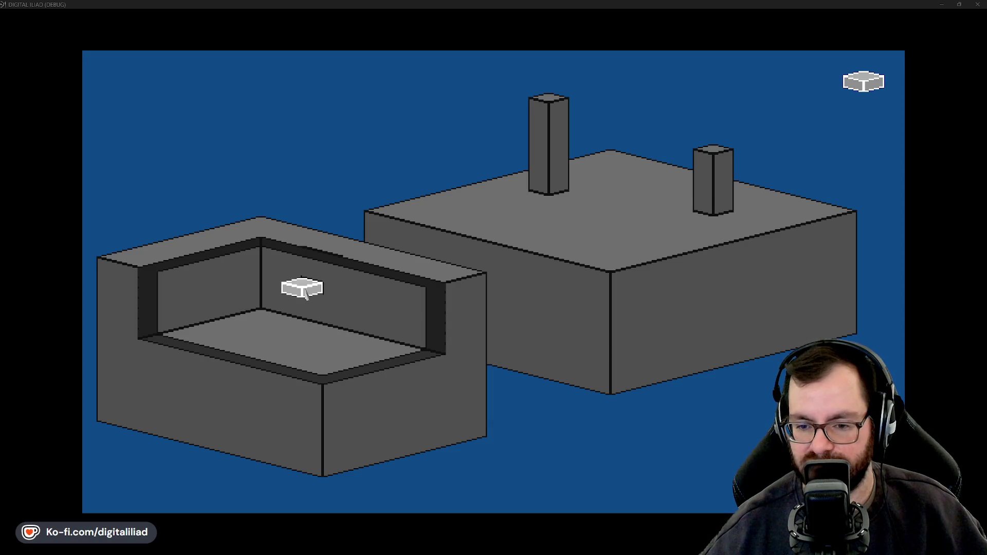
left_click(272, 367)
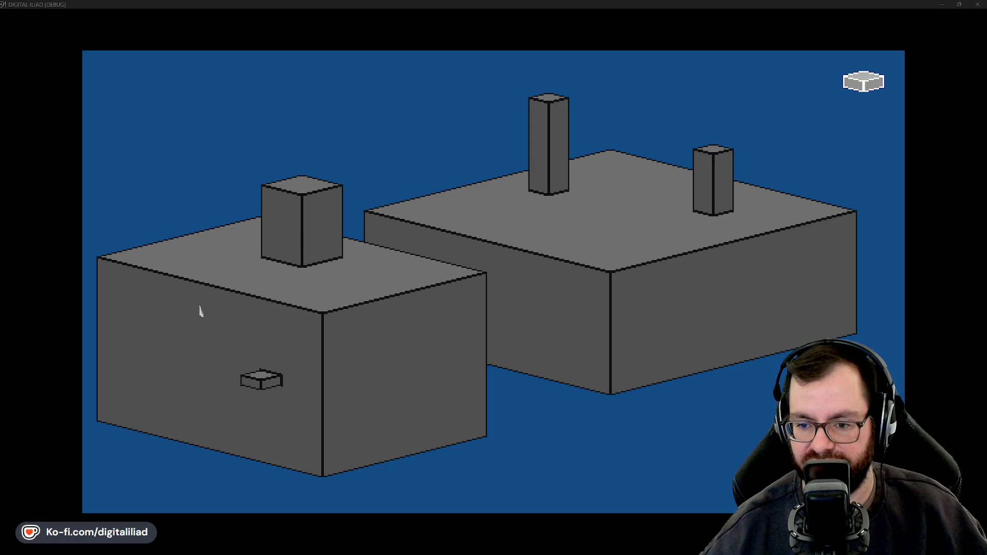
- Dig the left block's top into a sunken room with a grey block, then undo and redo the carve
left_click(282, 314)
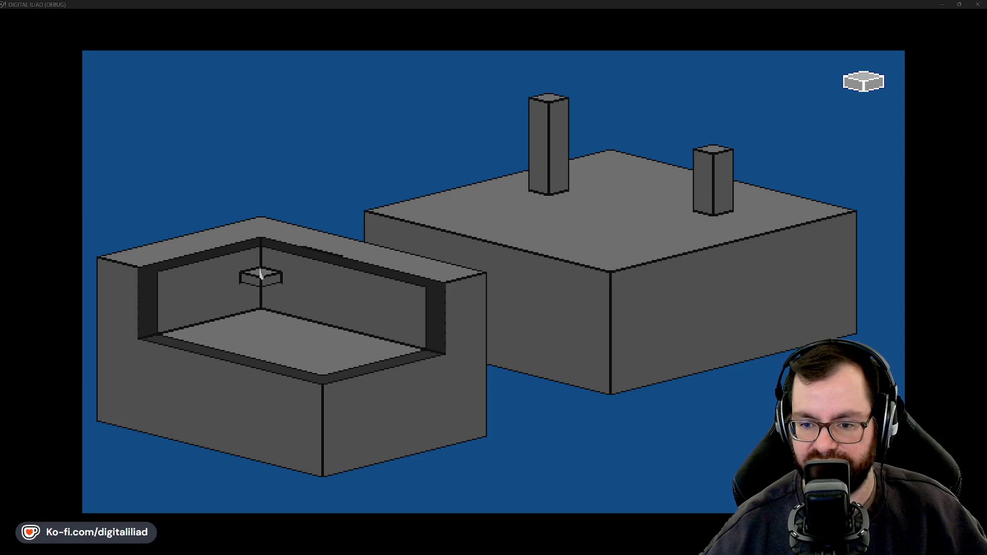
left_click(260, 284)
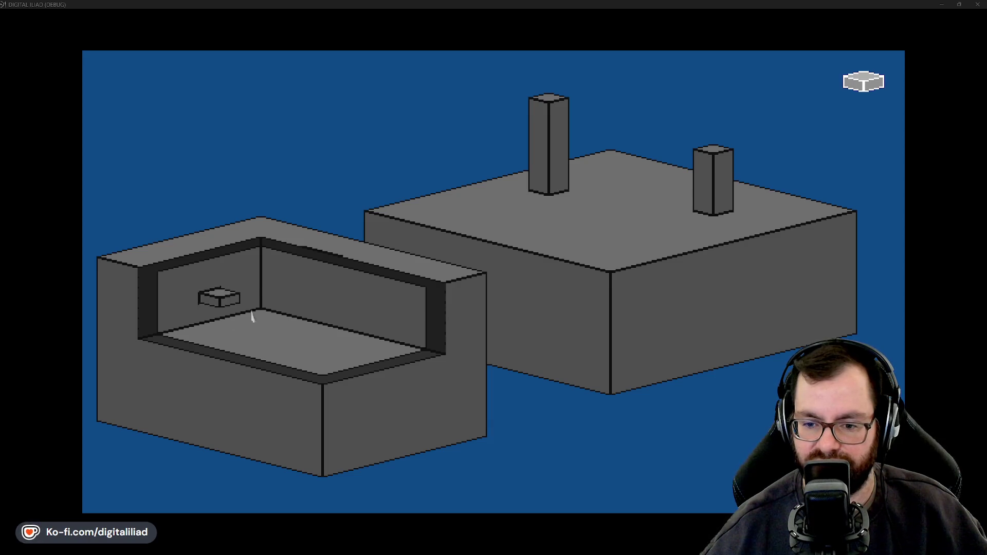
left_click(185, 311)
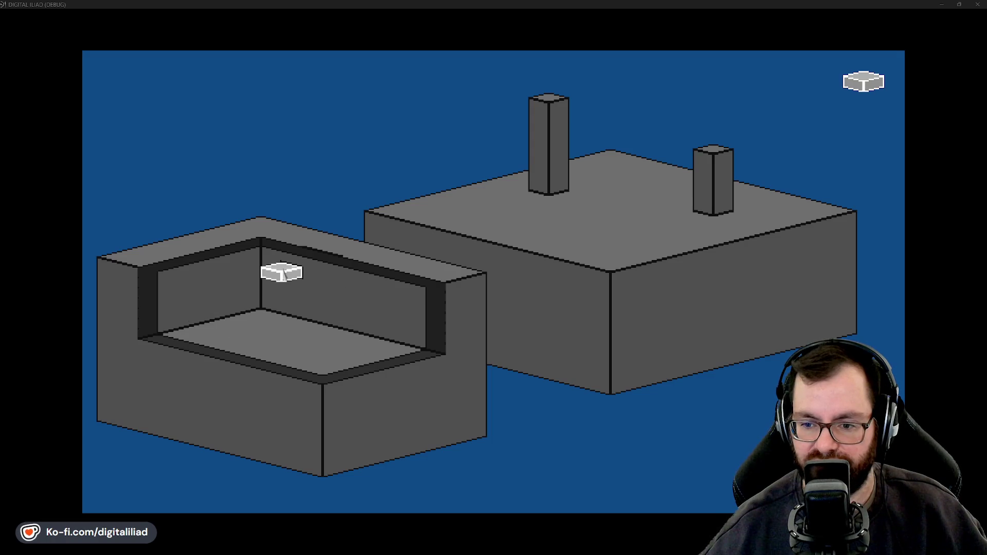
left_click(219, 318)
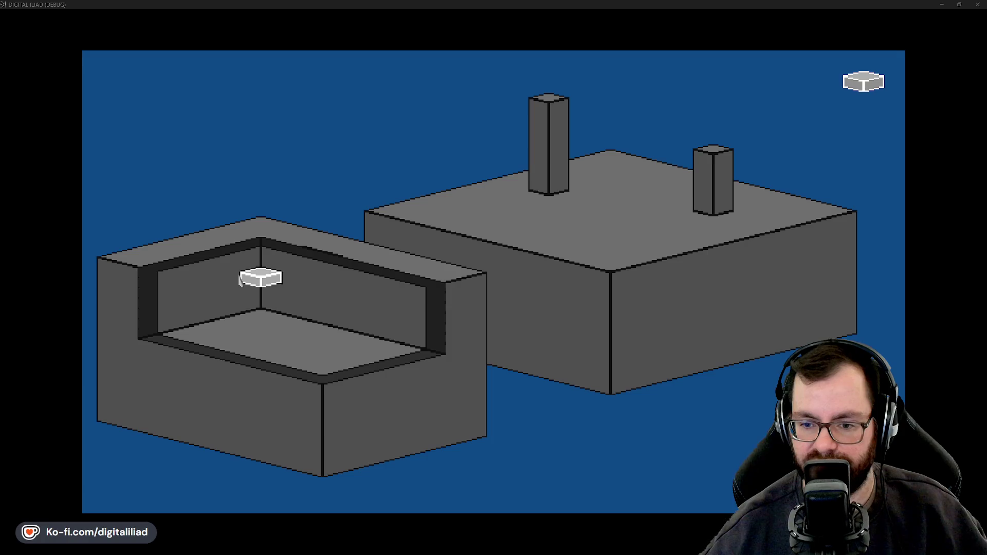
key("ctrl+z")
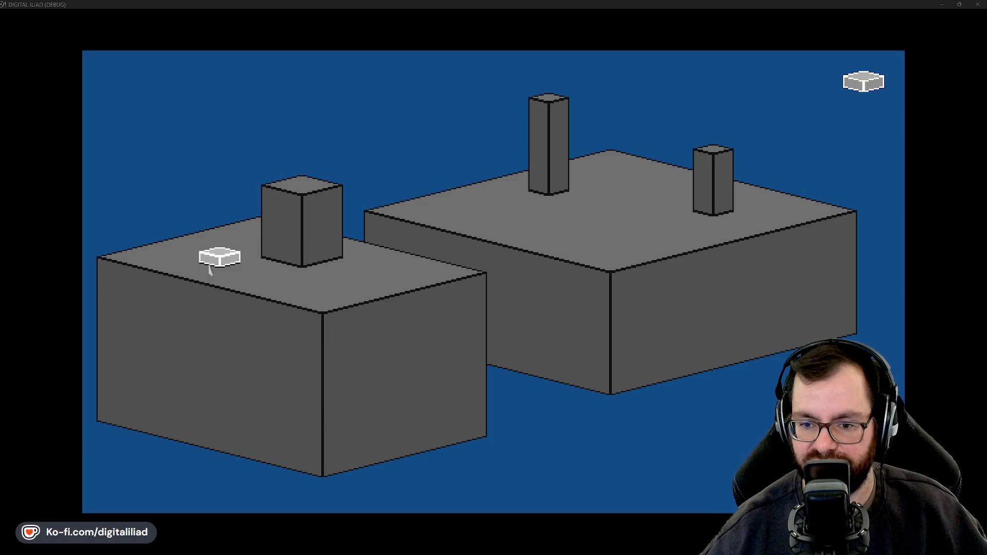
key("ctrl+y")
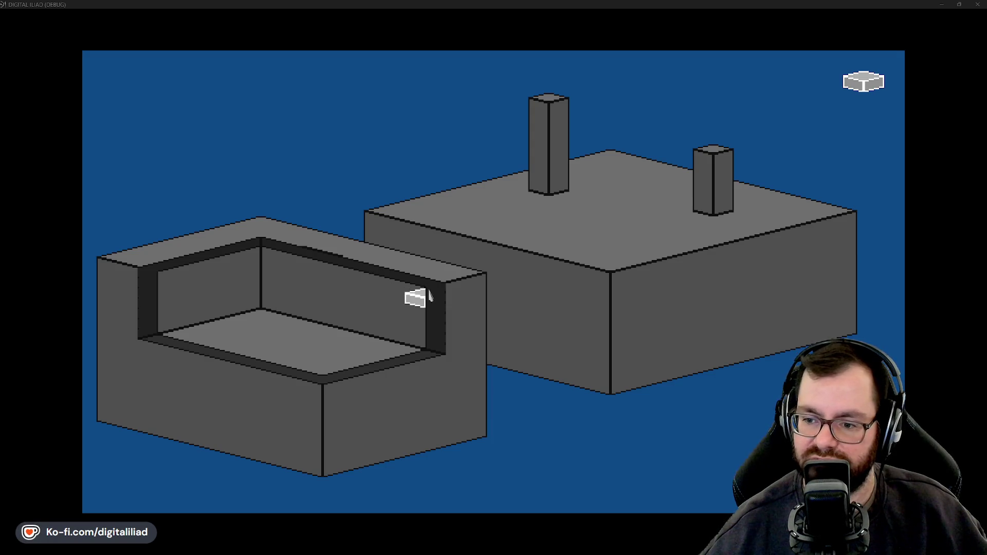
- Lower the right part of the left building's wall, cycle undo/redo through the edits, and quit with Alt+F4
left_click(494, 286)
left_click(511, 235)
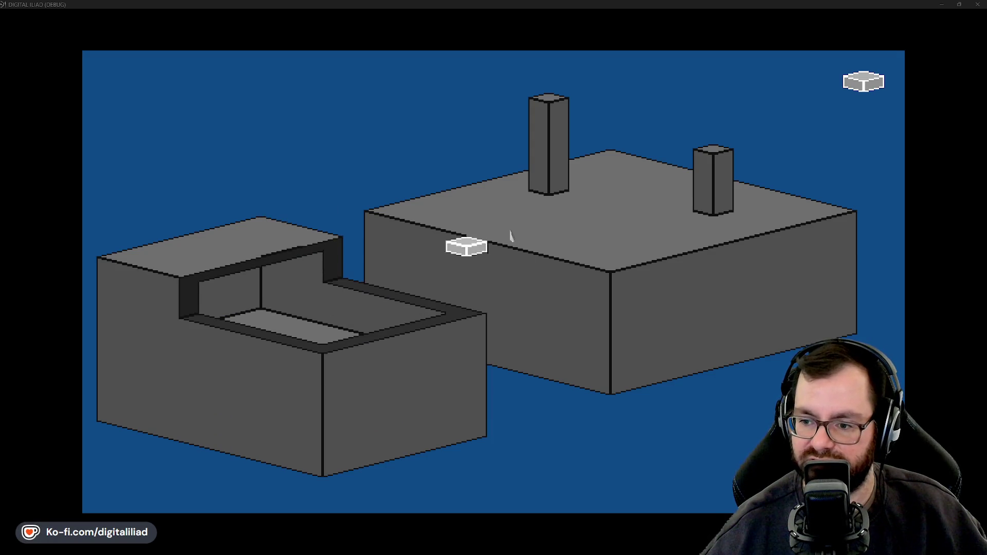
key("ctrl+z")
key("ctrl+z")
key("ctrl+z")
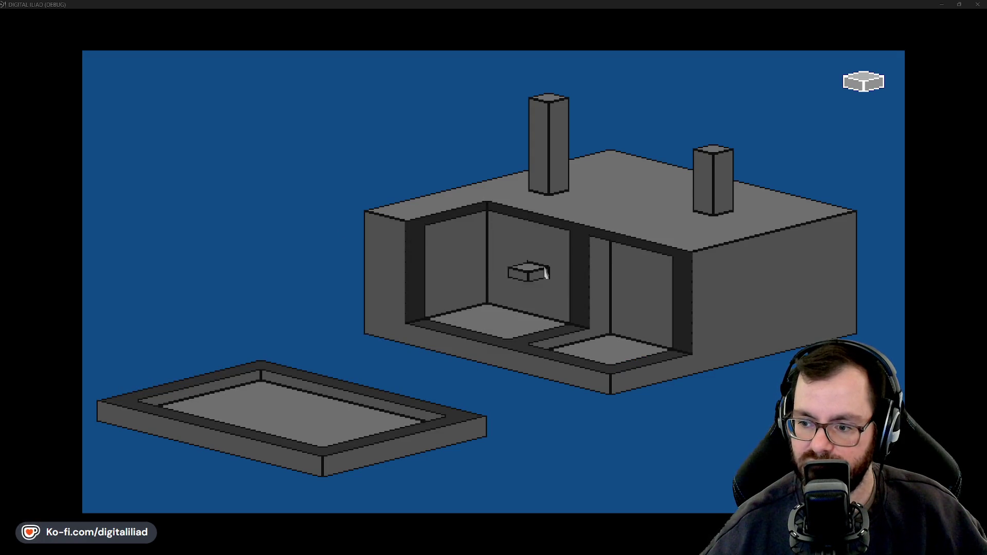
key("ctrl+z")
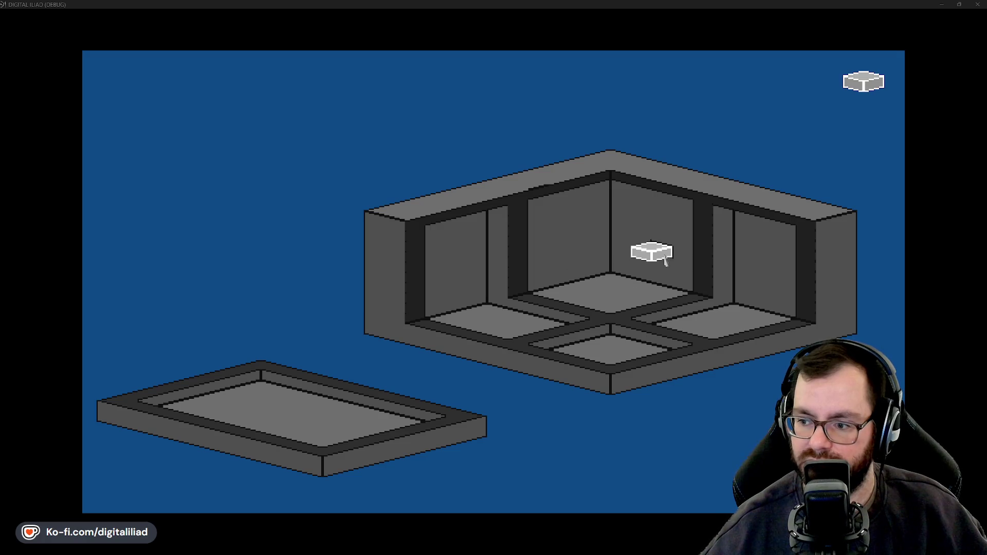
key("ctrl+y")
key("ctrl+y")
key("ctrl+y")
key("ctrl+y")
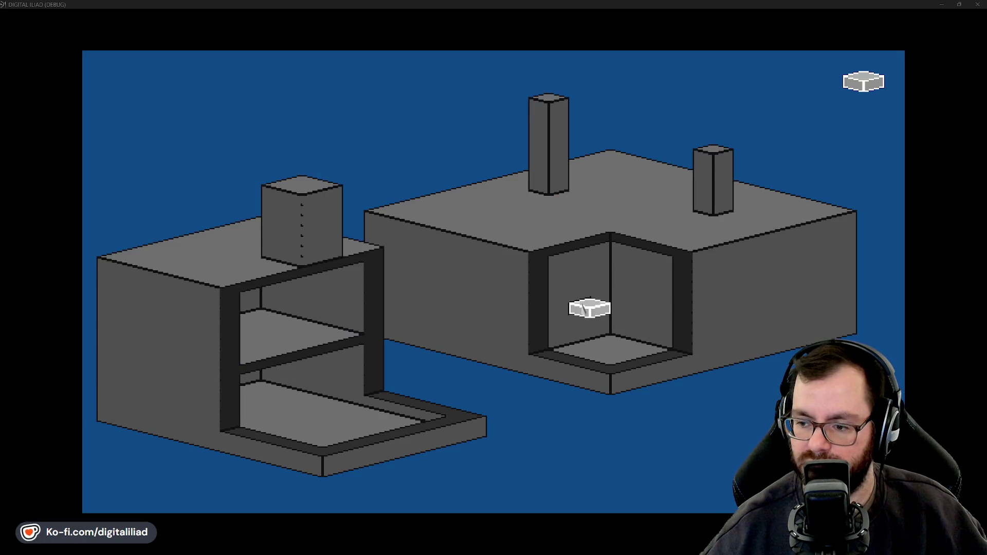
key("ctrl+z")
key("ctrl+z")
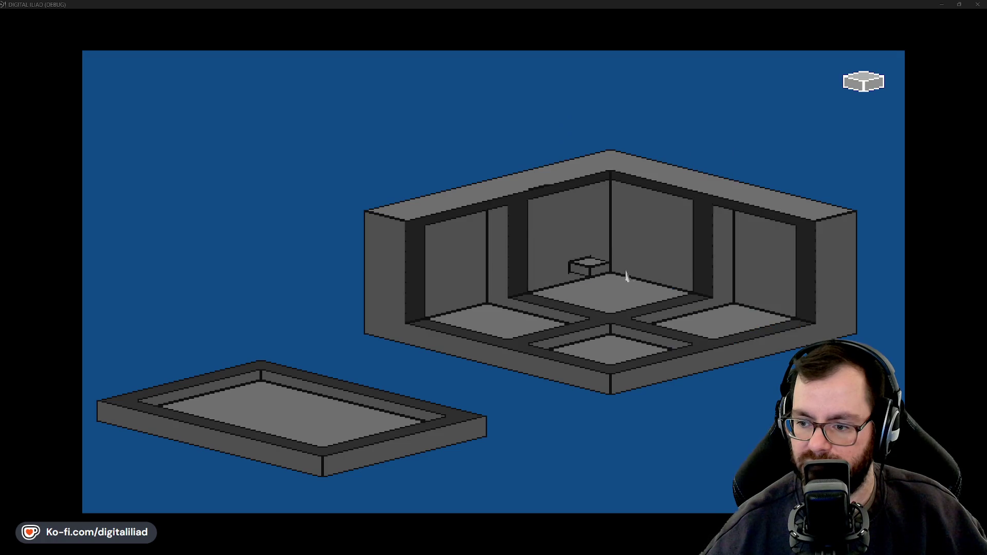
key("ctrl+y")
key("ctrl+y")
key("alt+F4")
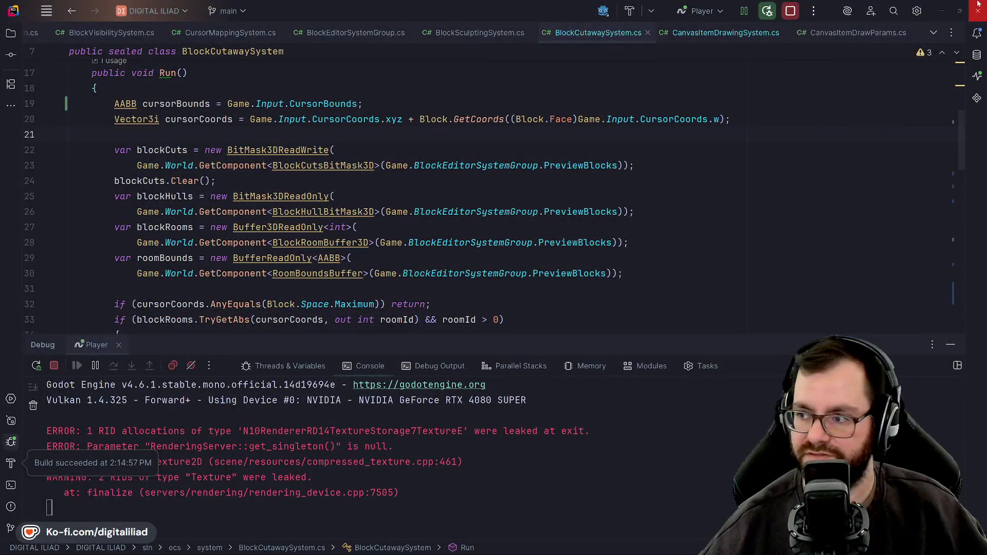
- Minimise the Rider and Godot editor windows and switch to Obsidian from the taskbar
left_click(942, 11)
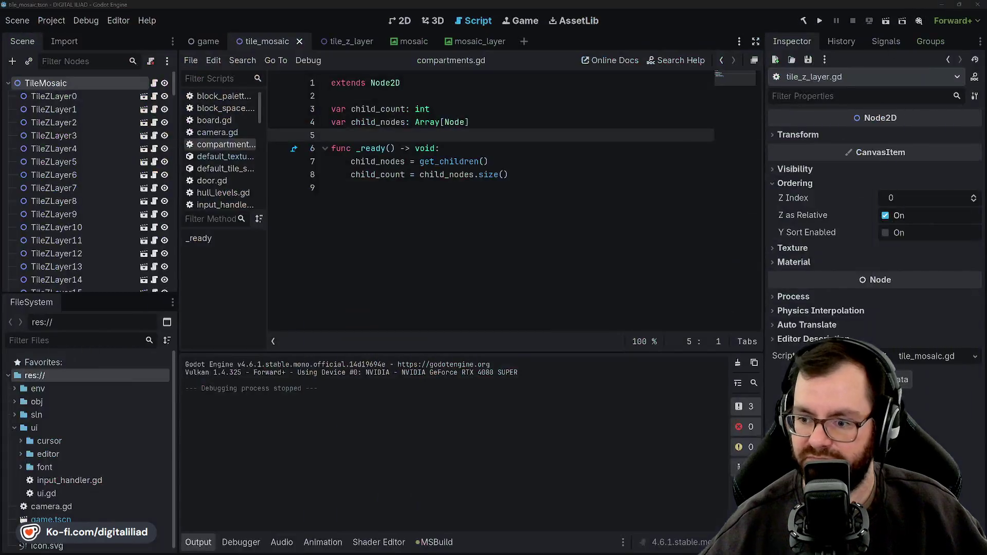
left_click(940, 10)
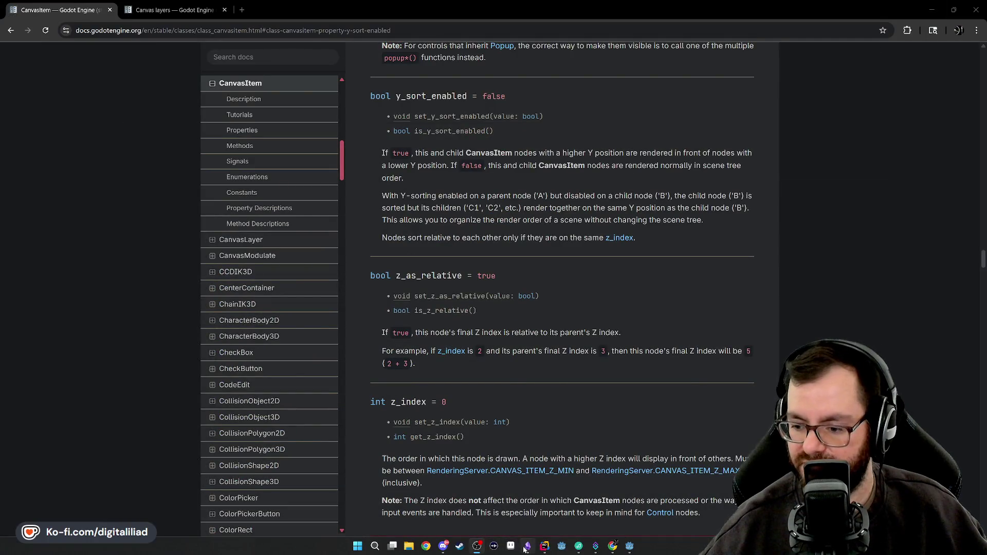
left_click(526, 548)
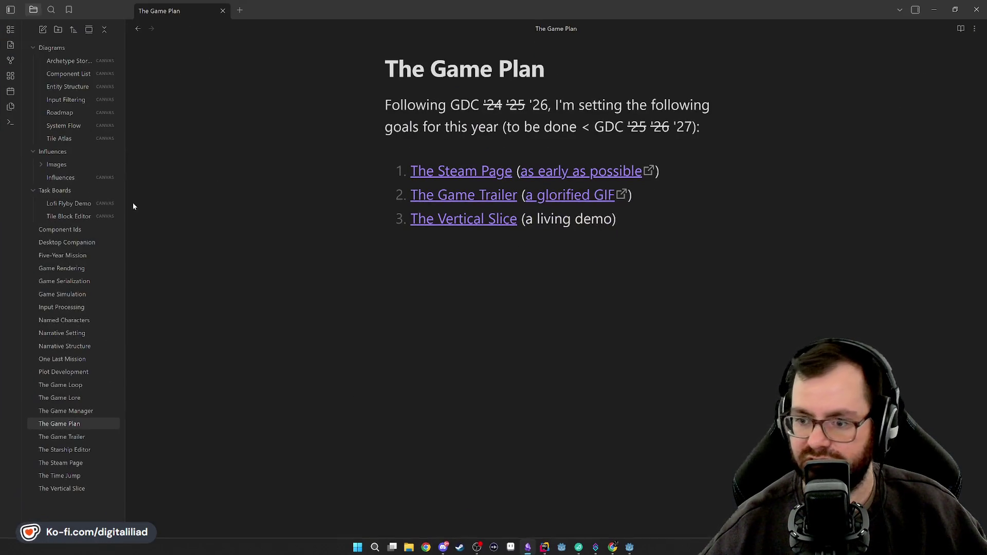
- Open the Tile Block Editor board and inspect the Per-Compartment Canvas Item Draws card
left_click(65, 216)
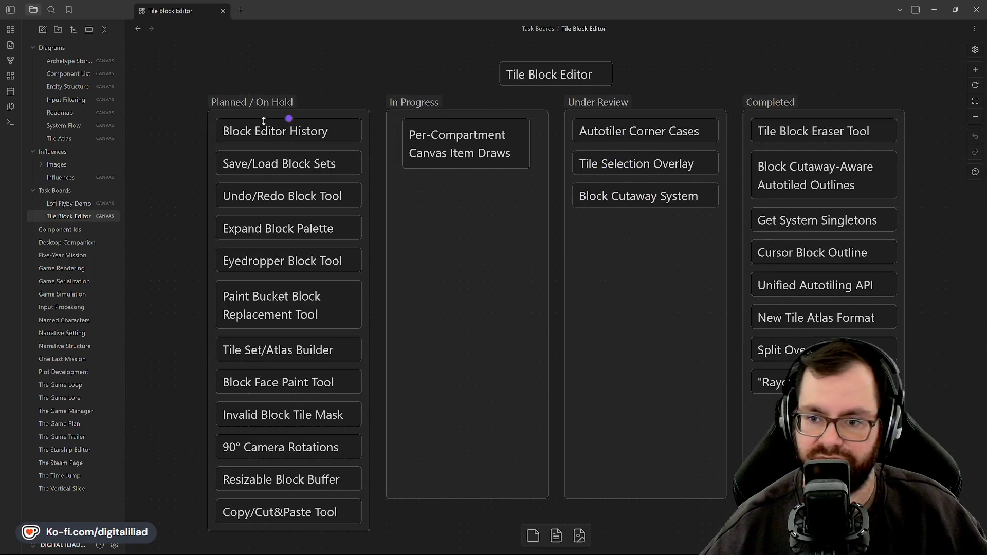
scroll(485, 344, "down", 1)
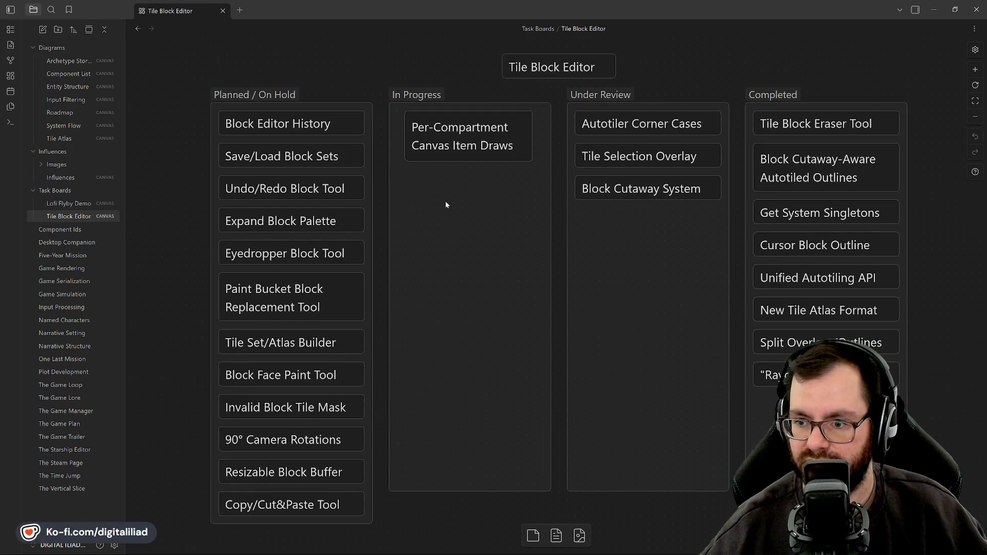
left_click_drag(445, 203, 465, 145)
left_click(468, 190)
left_click(472, 137)
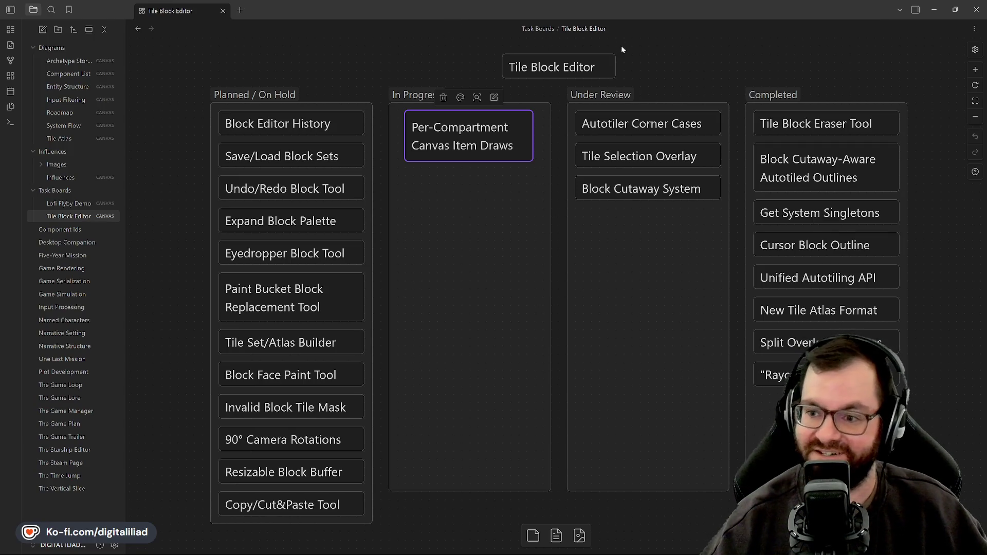
left_click(535, 89)
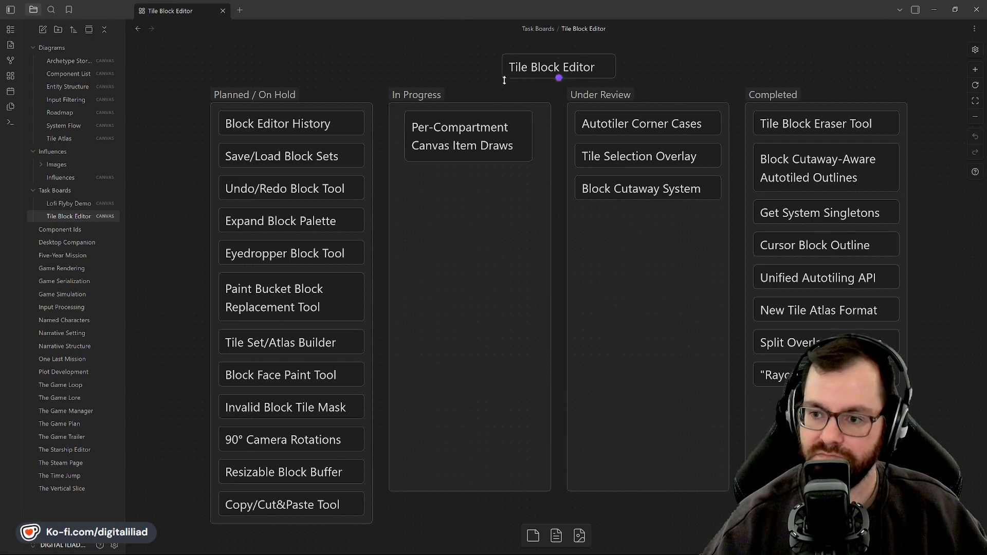
- Bring up Aseprite and open manhattan_distance_layers.ase from the recent files
mouse_move(610, 549)
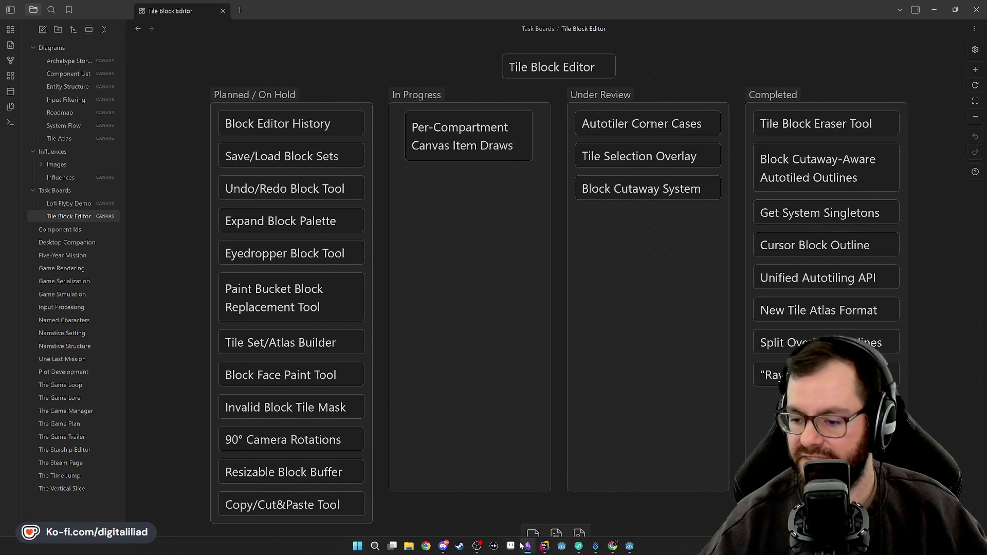
left_click(524, 546)
left_click(236, 202)
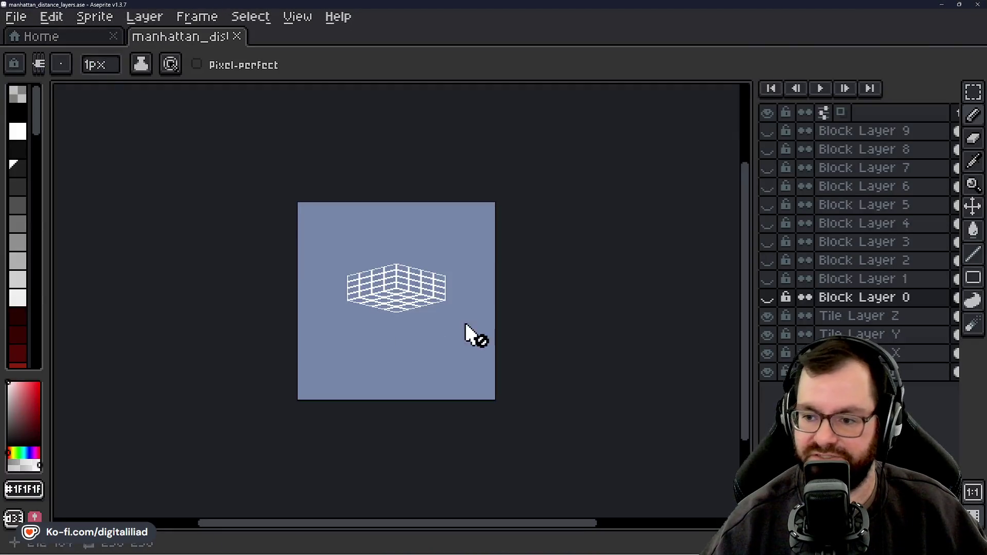
- Show Block Layers 0 through 9 one by one, then save the file with Ctrl+S
scroll(408, 275, "up", 2)
left_click(767, 297)
left_click(767, 279)
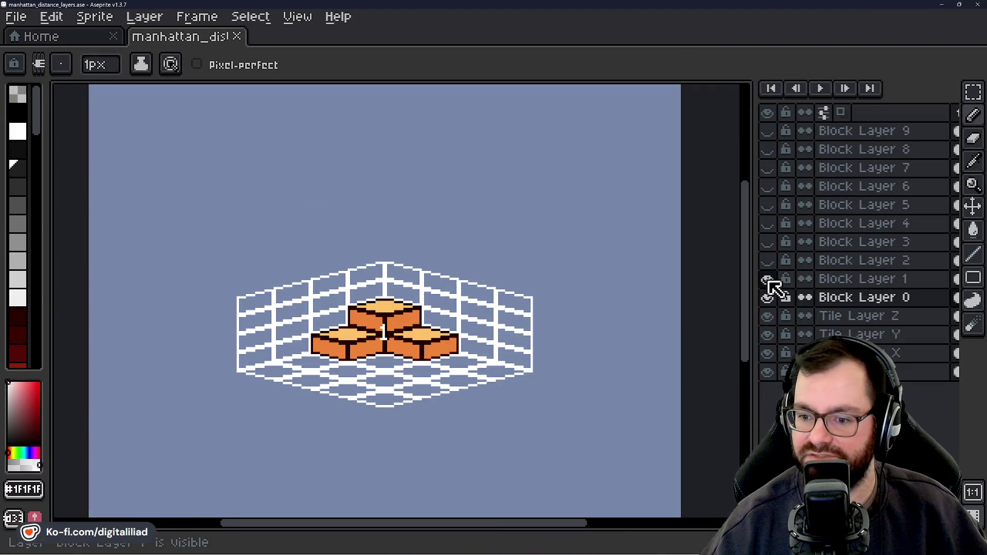
left_click(767, 260)
left_click(768, 242)
left_click(767, 223)
left_click(767, 205)
left_click(767, 186)
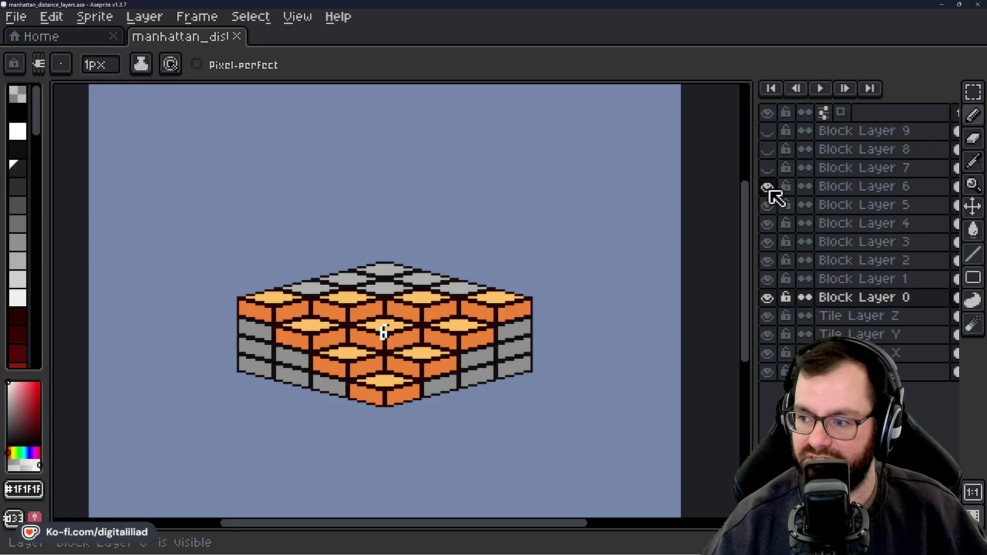
left_click(768, 169)
left_click(767, 151)
left_click(768, 135)
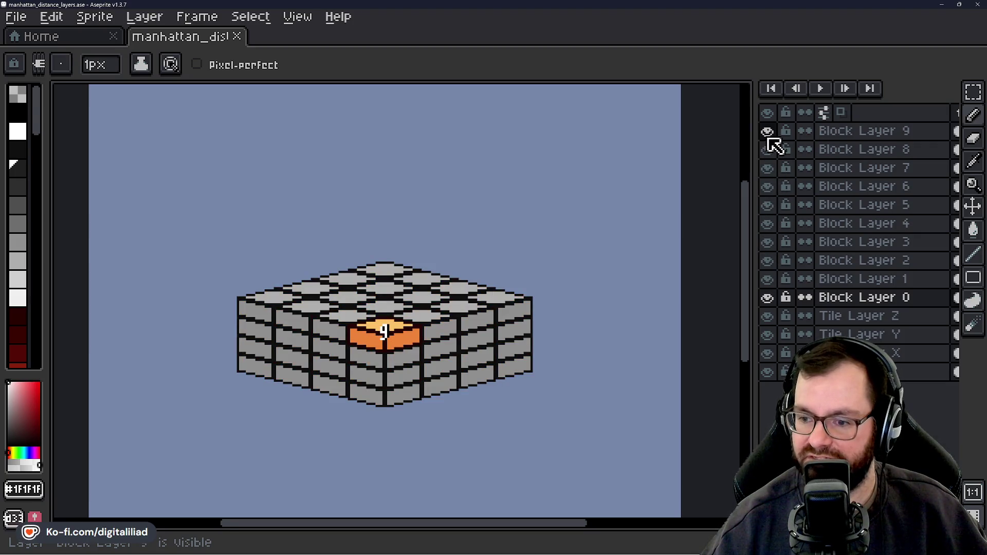
mouse_move(770, 136)
left_mouse_down()
mouse_move(769, 304)
mouse_move(768, 131)
left_mouse_up()
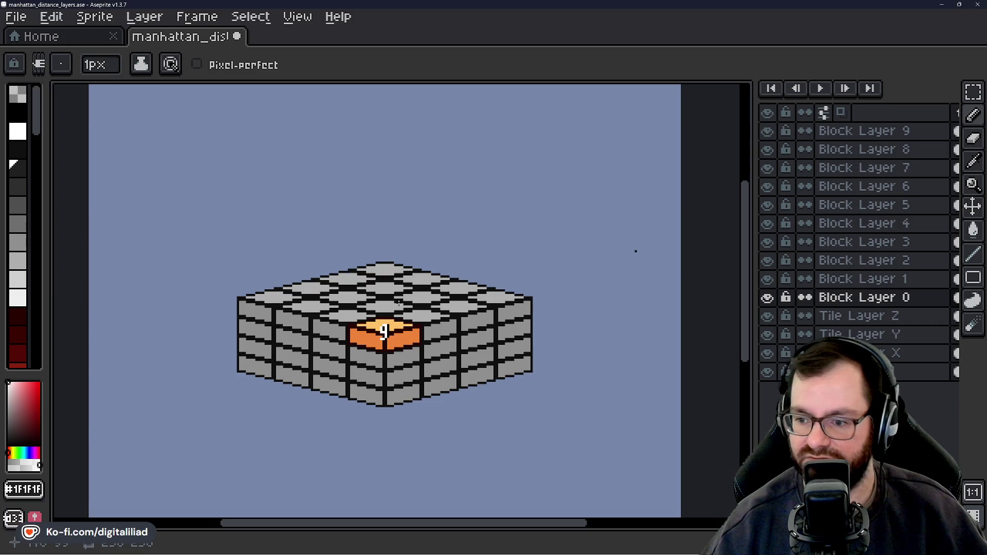
key("ctrl+s")
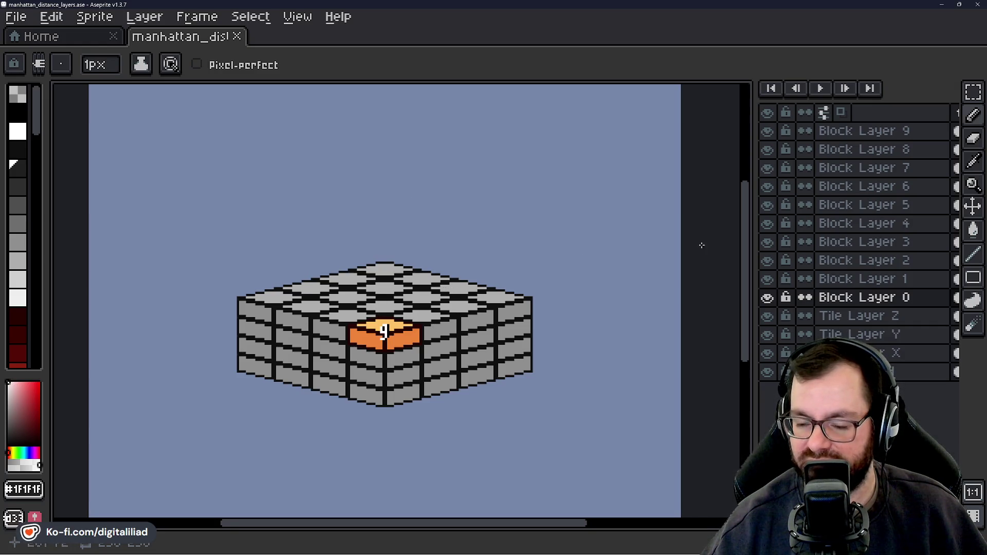
- Hide Block Layers 2–9 and Block Layer 0, recentre the grid view, and minimise Aseprite
left_click(767, 261)
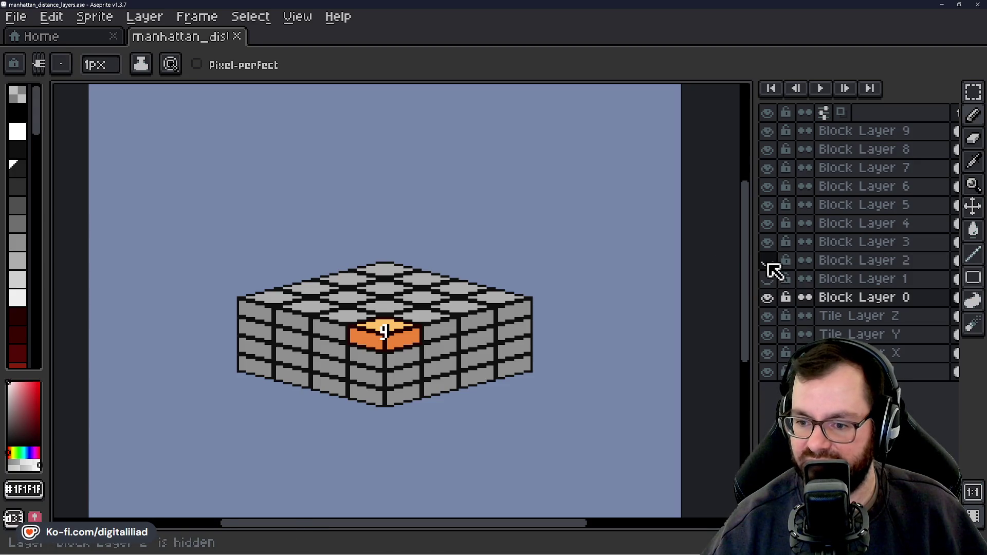
left_click(766, 261)
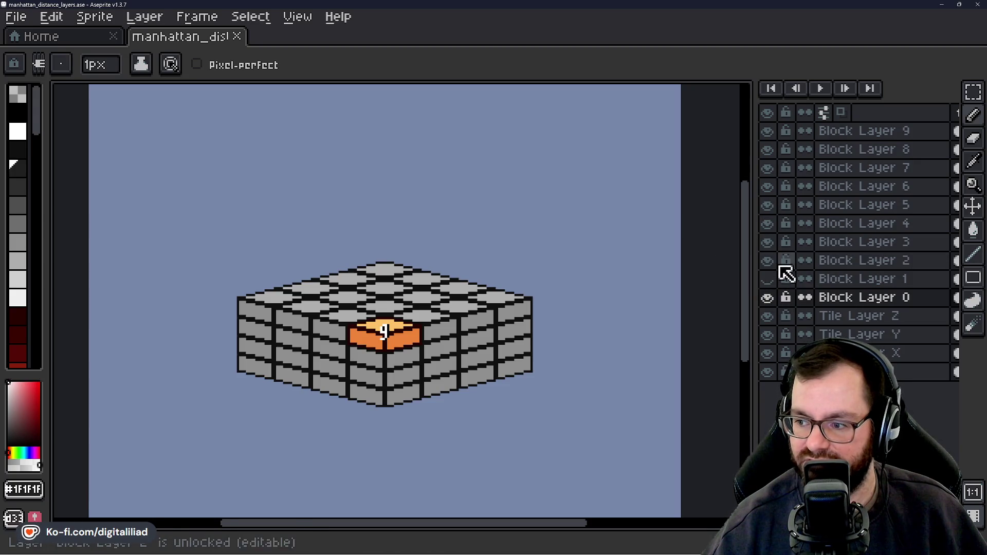
mouse_move(767, 261)
left_mouse_down()
mouse_move(775, 260)
mouse_move(776, 136)
left_mouse_up()
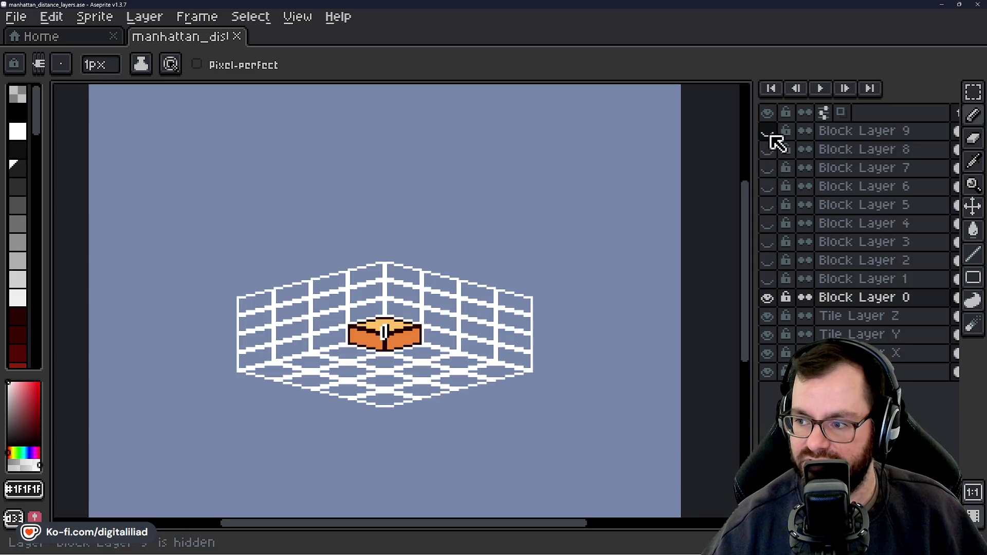
left_click(768, 298)
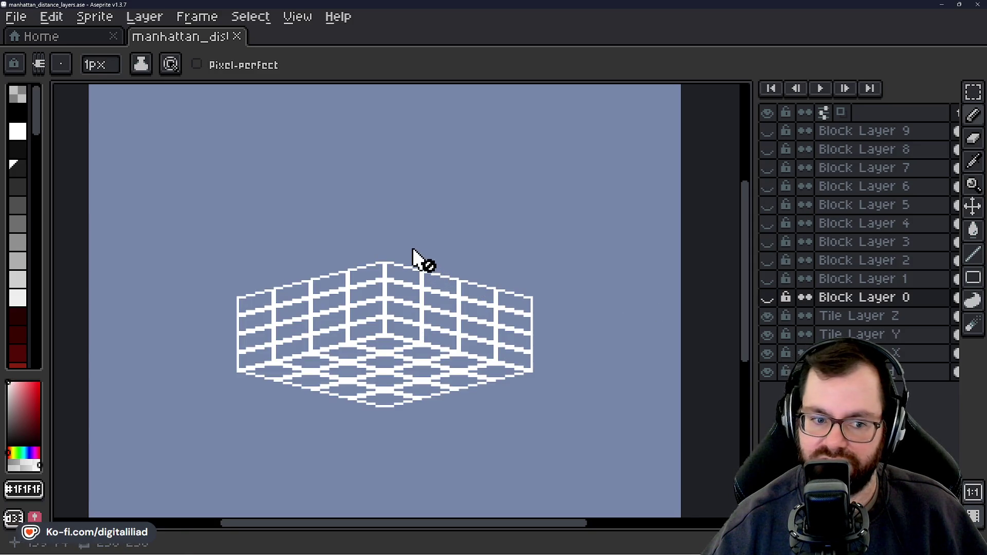
mouse_move(363, 254)
left_mouse_down()
mouse_move(337, 267)
mouse_move(344, 225)
mouse_move(366, 245)
mouse_move(319, 231)
mouse_move(329, 240)
left_mouse_up()
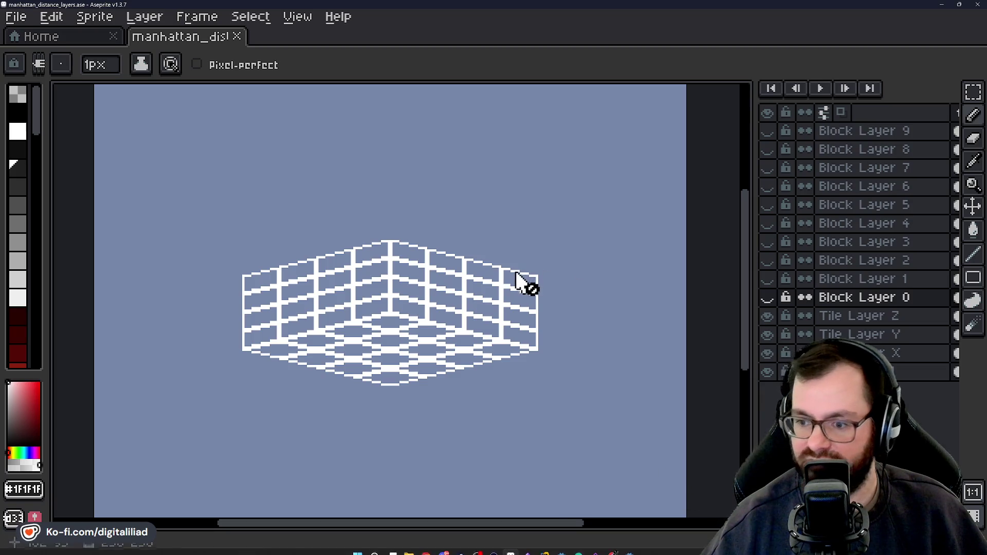
mouse_move(525, 282)
left_mouse_down()
mouse_move(509, 247)
mouse_move(537, 333)
mouse_move(513, 238)
mouse_move(507, 252)
left_mouse_up()
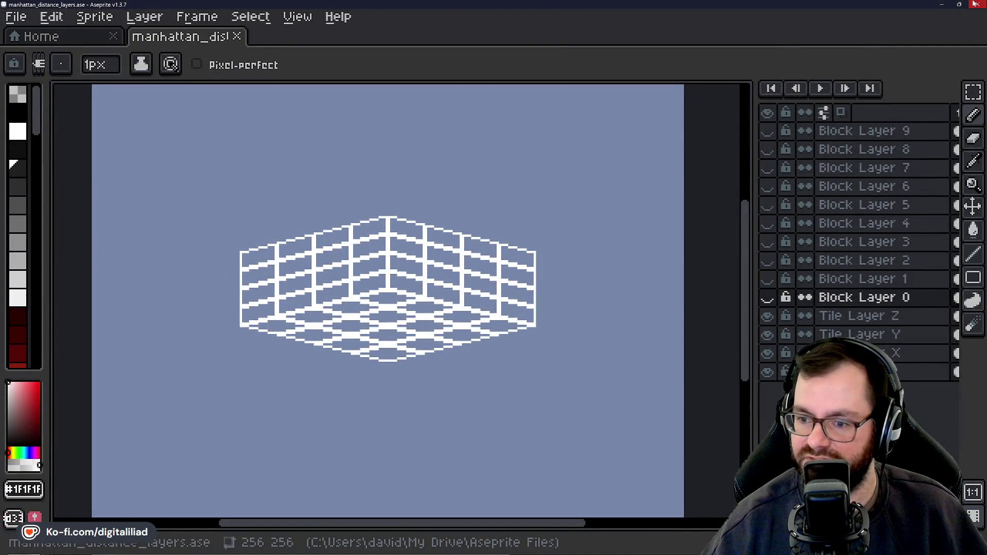
left_click(941, 4)
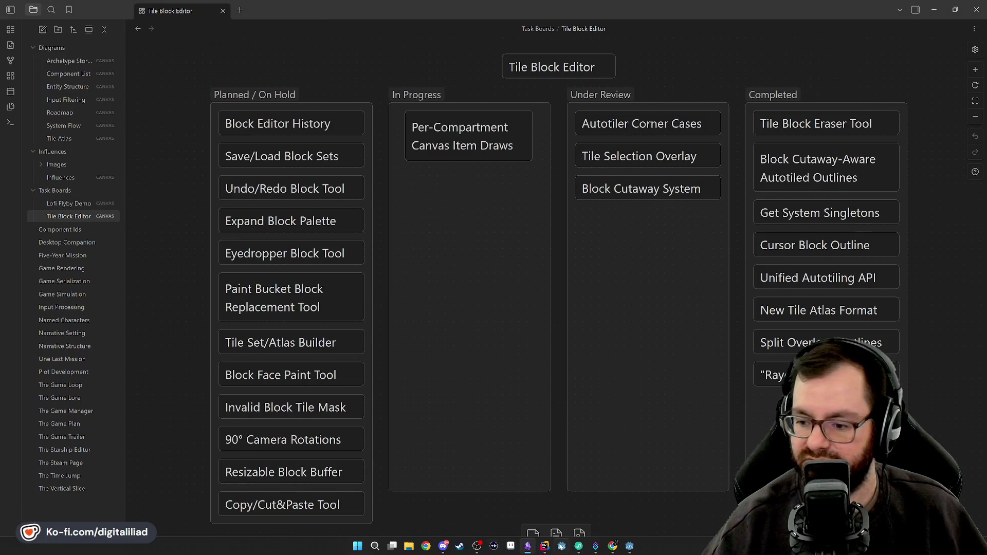
- Bring Rider forward, close the Debug console, and go to the top of CanvasItemDrawingSystem.cs
left_click(545, 547)
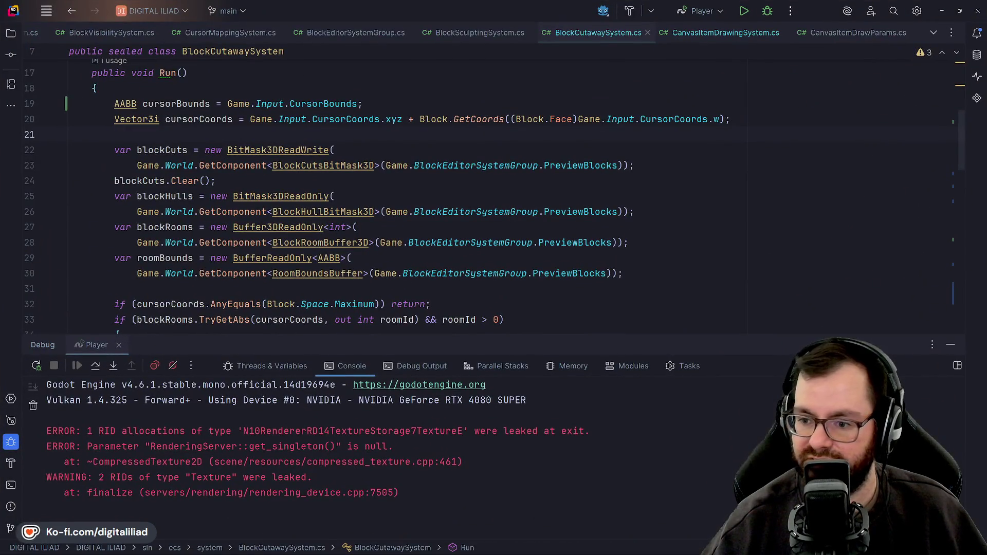
left_click(949, 345)
scroll(494, 288, "up", 5)
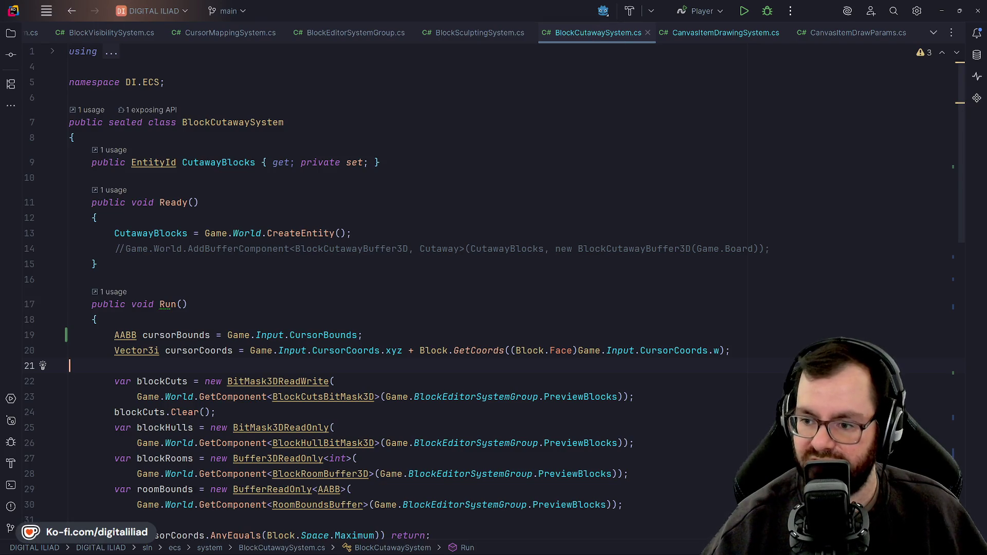
key("alt+Right")
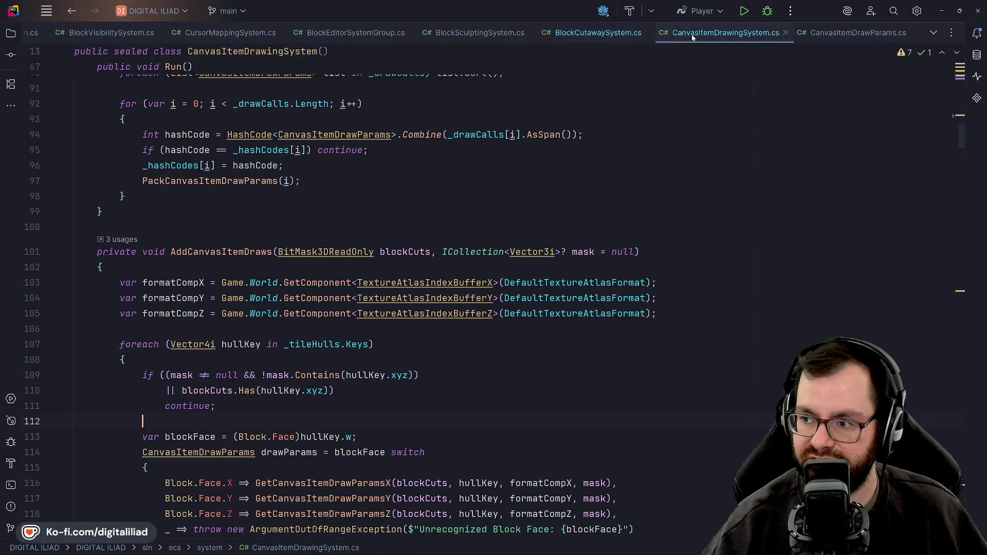
scroll(463, 288, "up", 4)
scroll(462, 288, "up", 5)
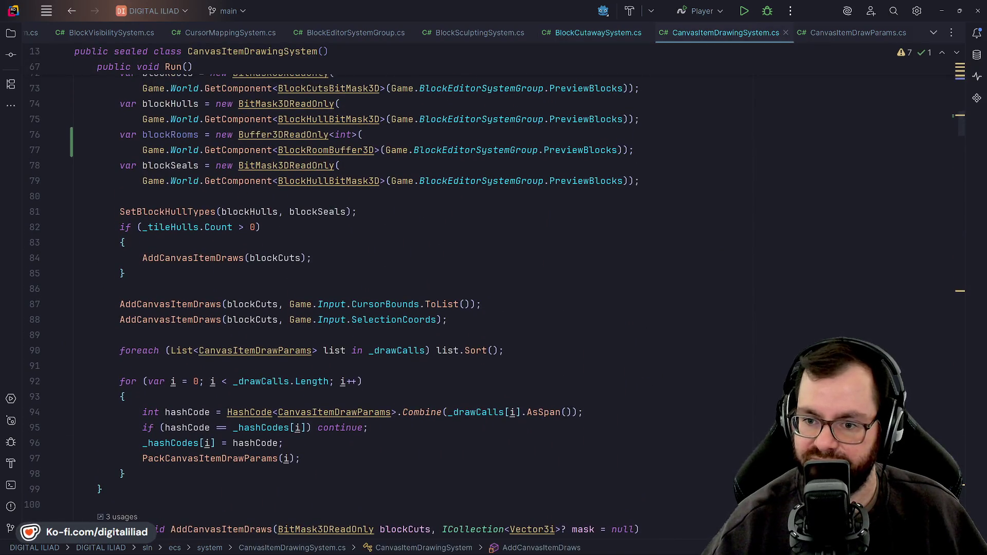
scroll(462, 288, "up", 5)
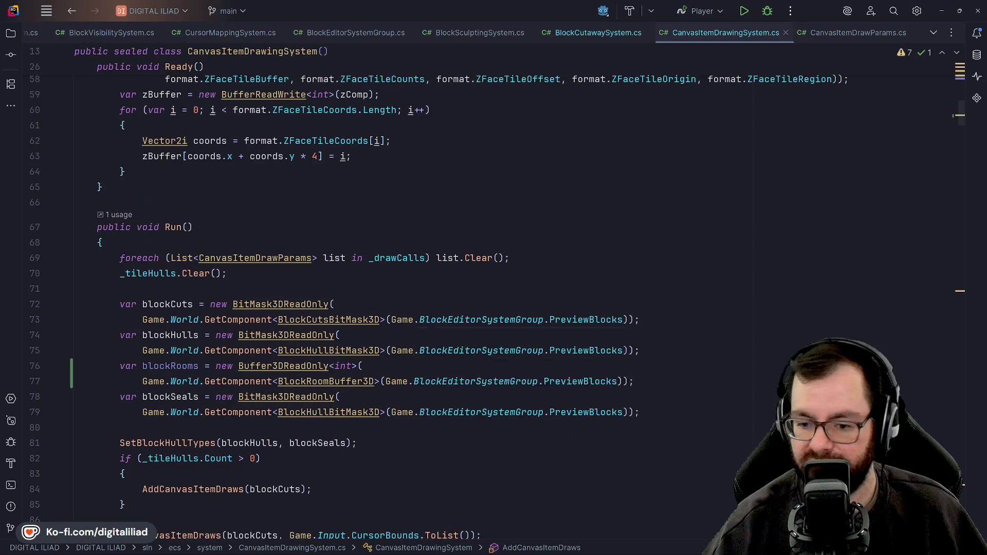
scroll(462, 288, "up", 15)
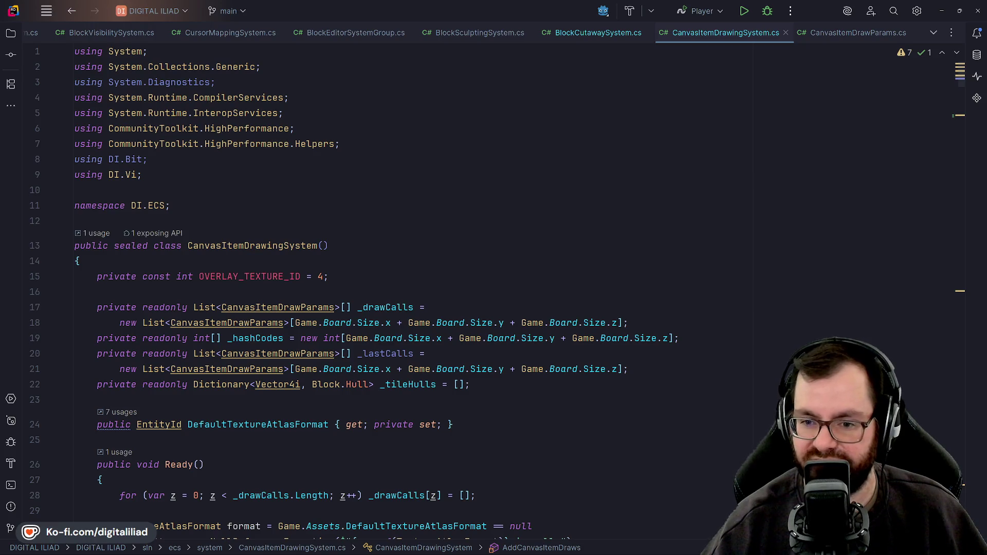
- Step line by line through CanvasItemDrawingSystem's field declarations down into the Ready method
left_click(75, 221)
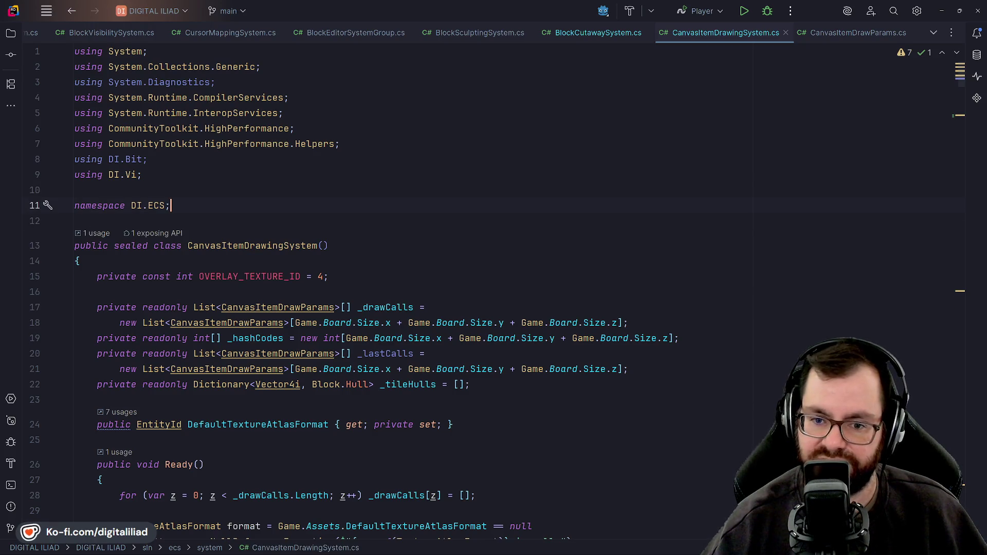
key("Down")
key("Down")
key("Down")
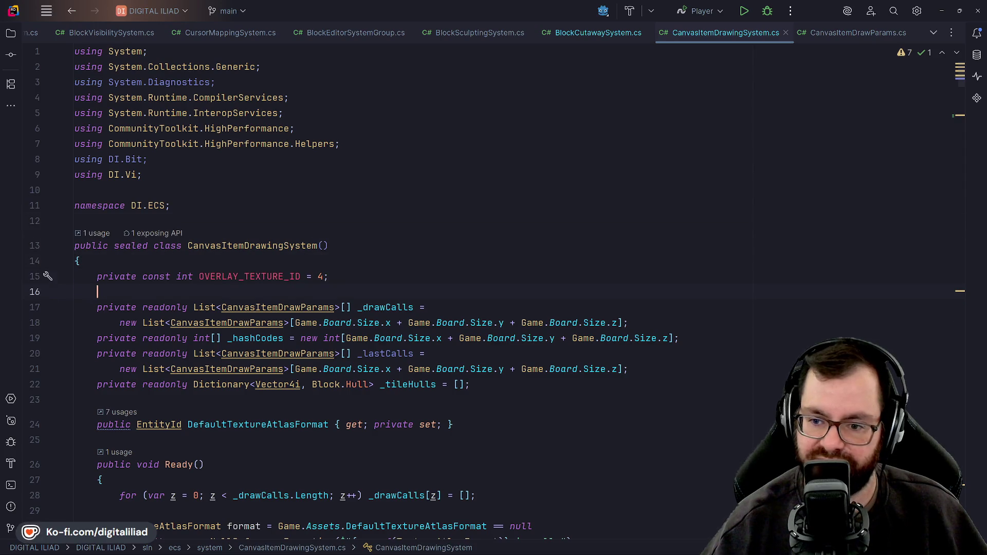
key("Down")
key("Down")
key("Down")
key("End")
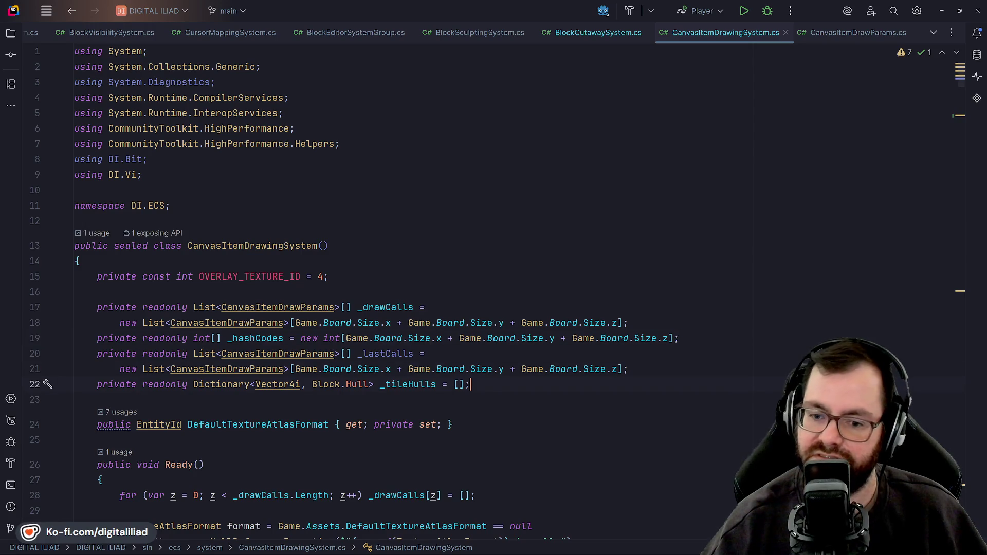
scroll(360, 288, "down", 2)
key("Down")
scroll(489, 290, "down", 2)
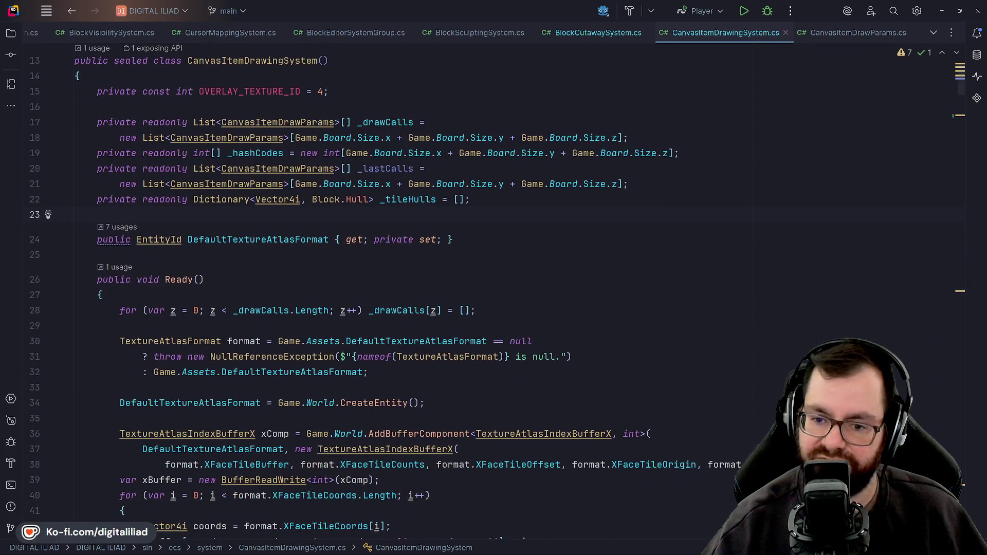
key("Down")
scroll(488, 288, "down", 2)
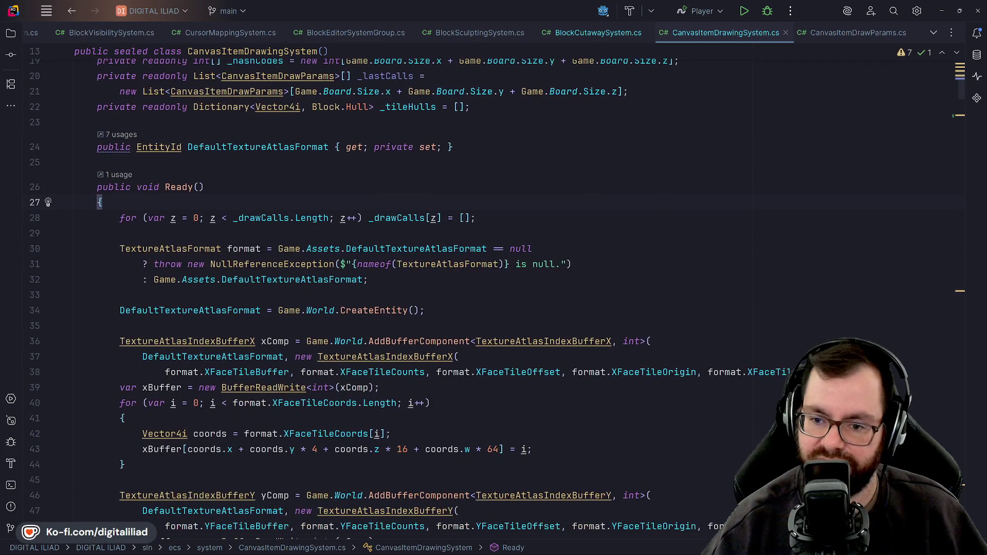
key("Down")
key("Down")
scroll(488, 288, "down", 2)
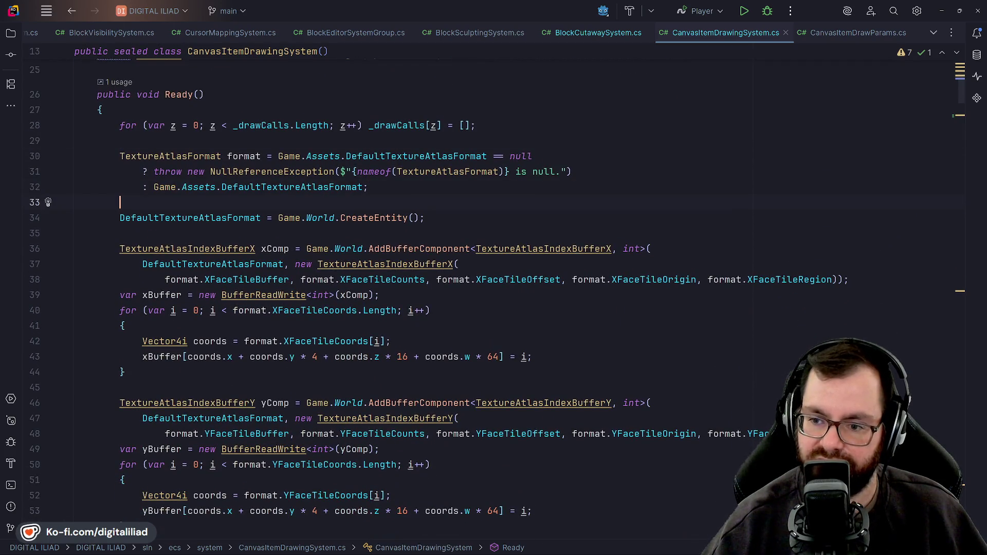
- Trace Ready's CreateEntity, xBuffer and X tile loop lines, skim Run(), then minimise Rider
left_click(426, 218)
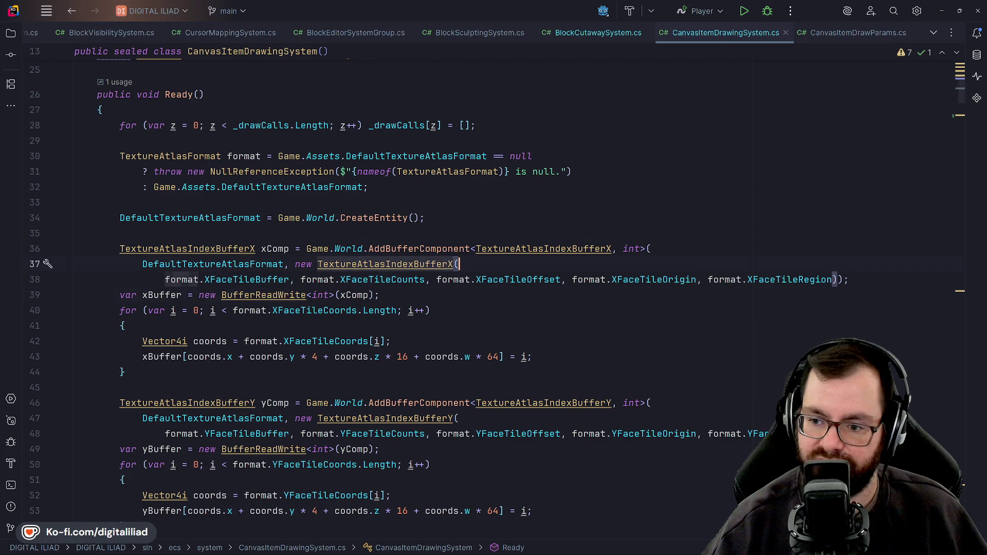
left_click(381, 295)
left_click(124, 326)
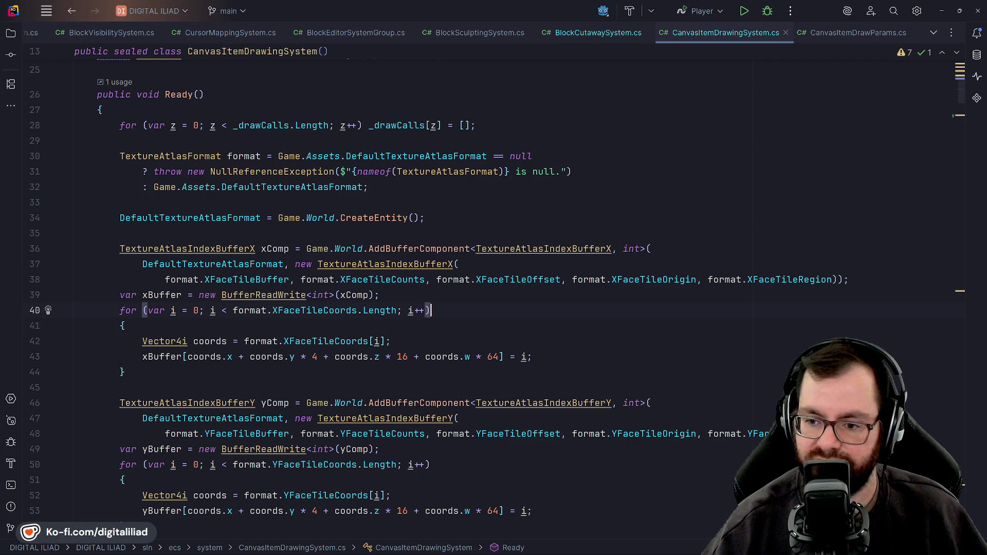
left_click(124, 325)
left_click(392, 341)
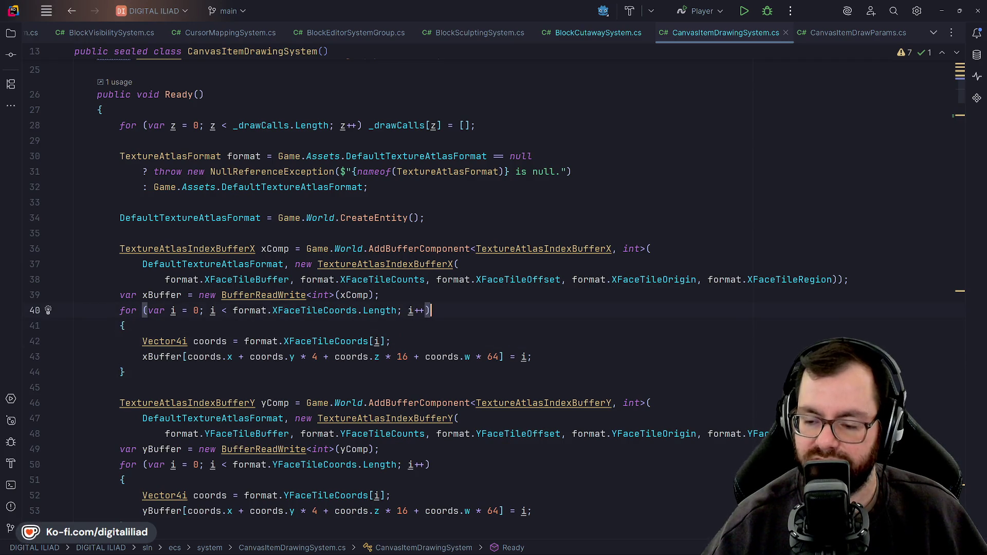
left_click(380, 295)
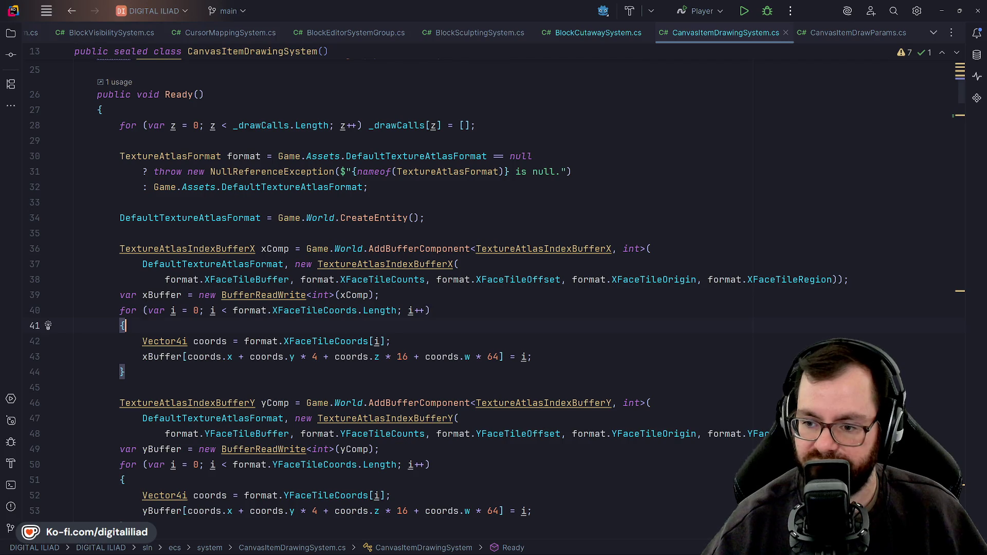
left_click(392, 341)
scroll(431, 289, "down", 2)
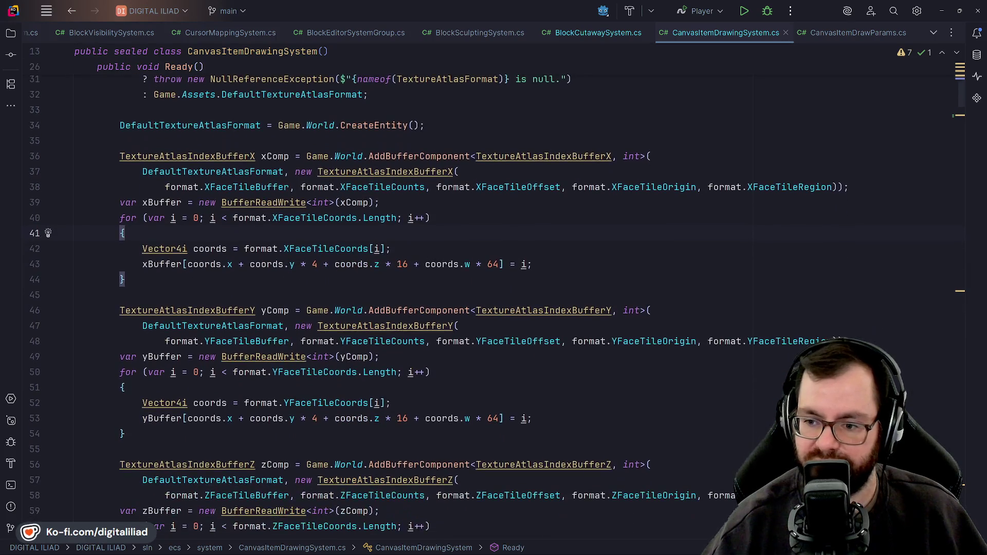
left_click(124, 279)
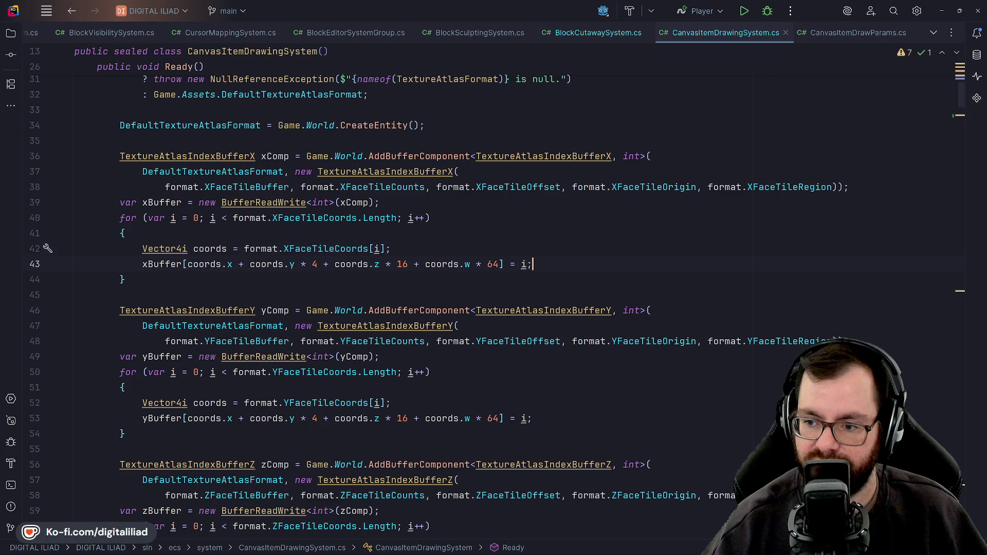
scroll(494, 298, "down", 11)
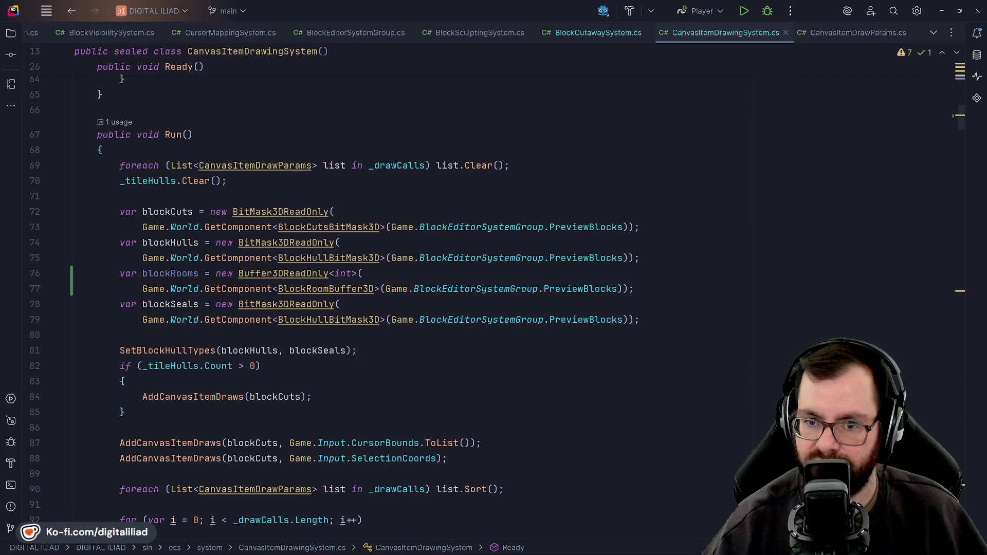
scroll(329, 226, "down", 1)
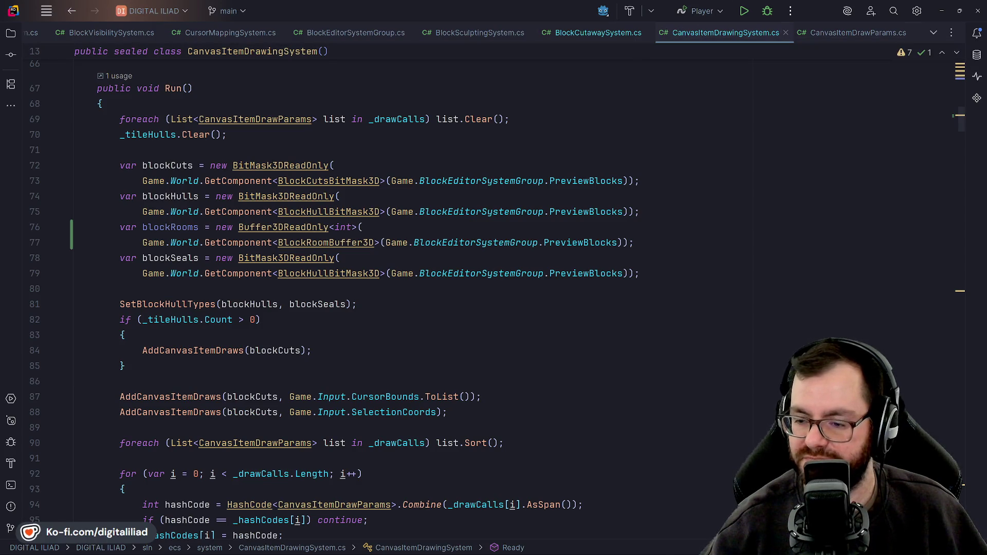
scroll(360, 282, "up", 3)
scroll(360, 282, "up", 15)
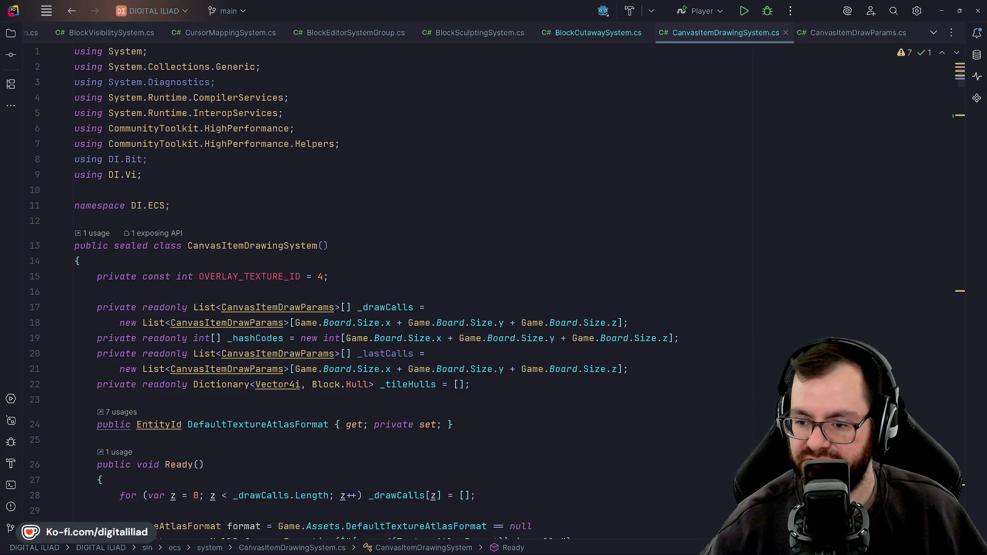
left_click(937, 8)
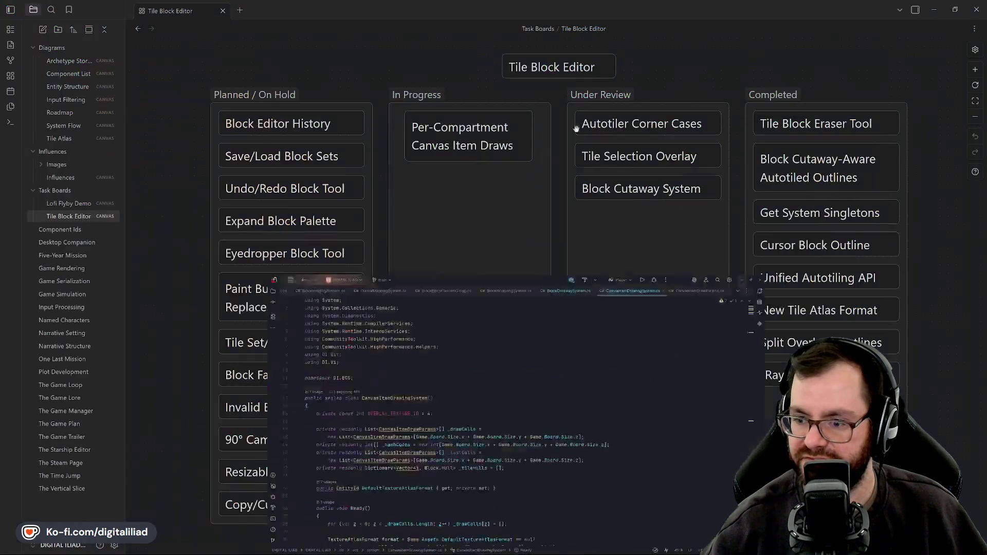
- Minimize Obsidian and the Chrome Godot CanvasItem docs to reveal the isometric bridge room artwork
left_click(935, 7)
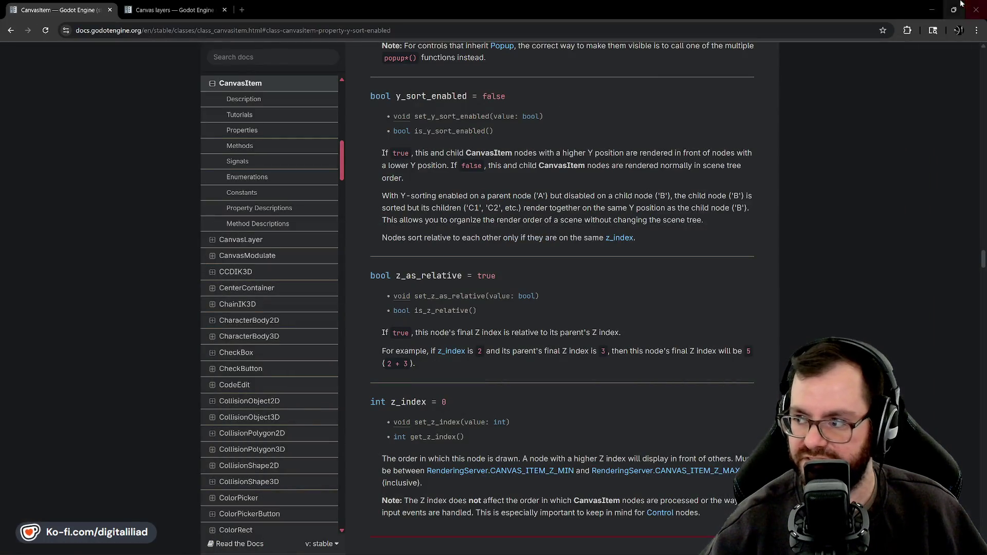
left_click(932, 7)
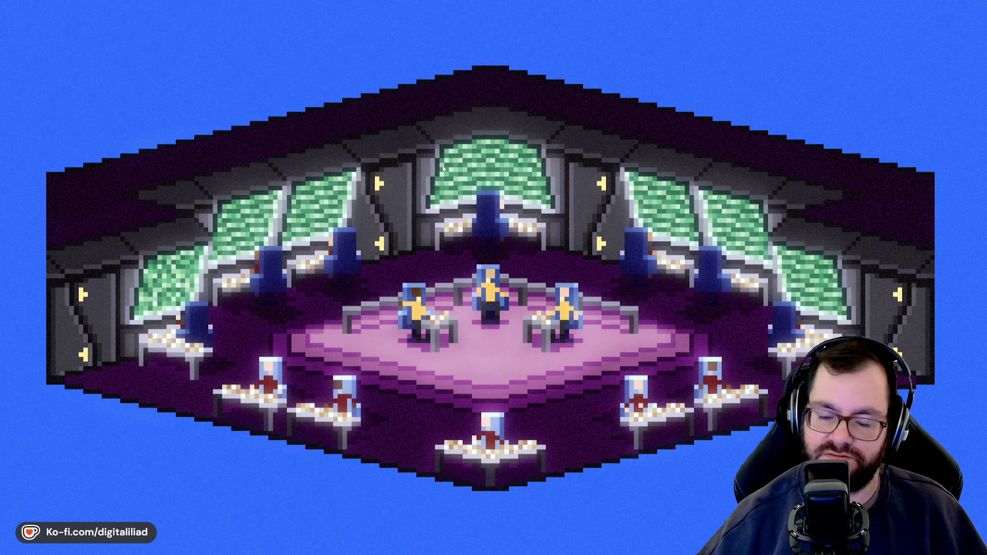
- Switch the stream from the isometric bridge room artwork to the UNTIL NEXT TIME outro card
mouse_move(595, 546)
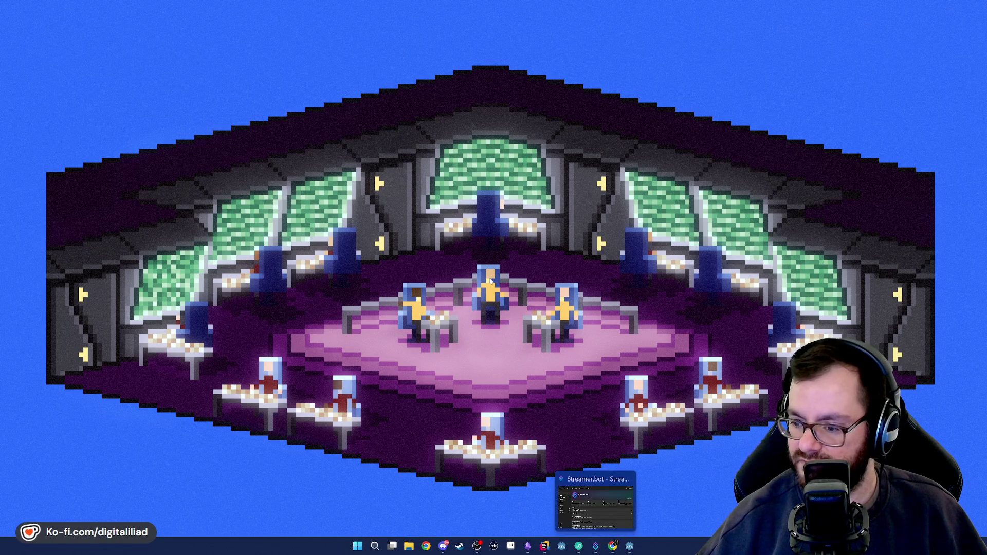